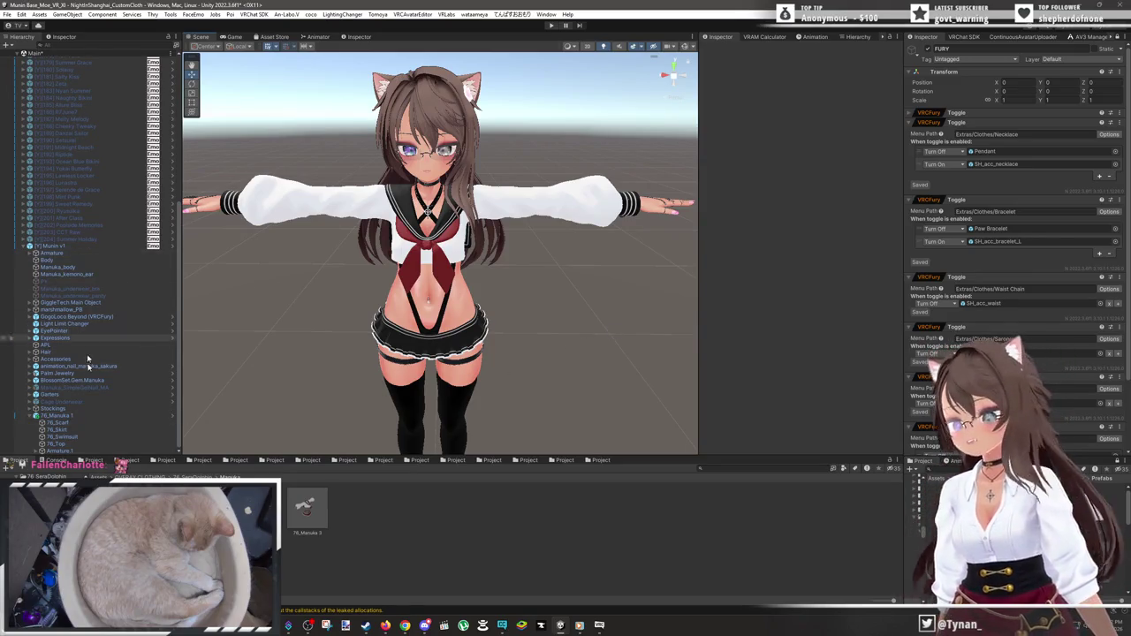
# - Create an empty FURY child under 76_Manuka 1, move it above 76_Scarf, and expand the Earrings toggle
pyautogui.rightClick(66, 417)
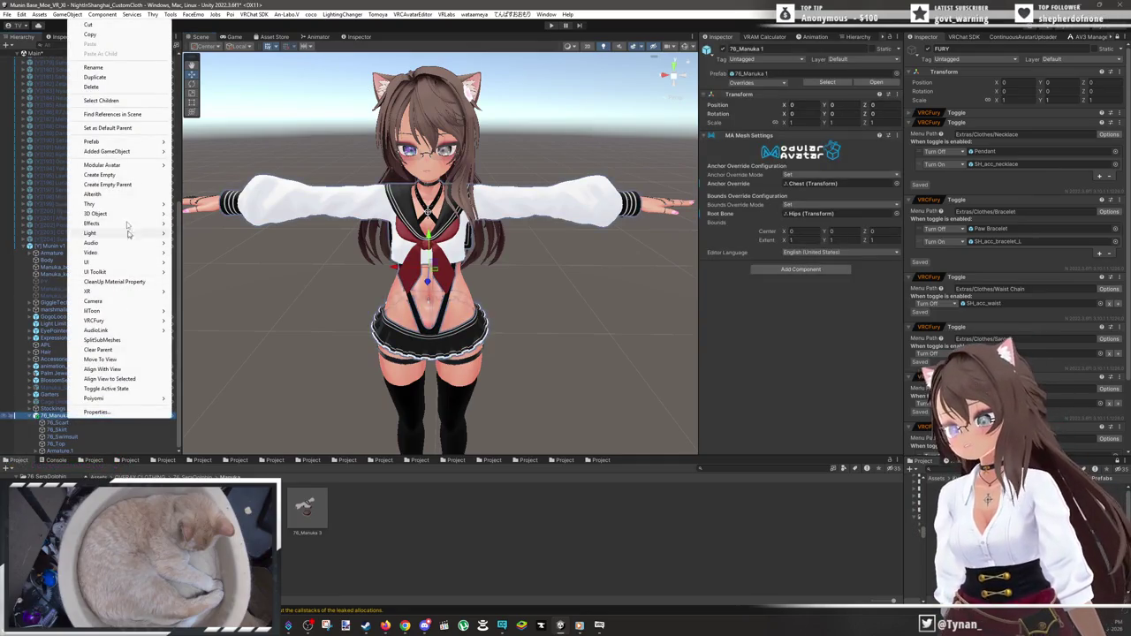
pyautogui.click(114, 174)
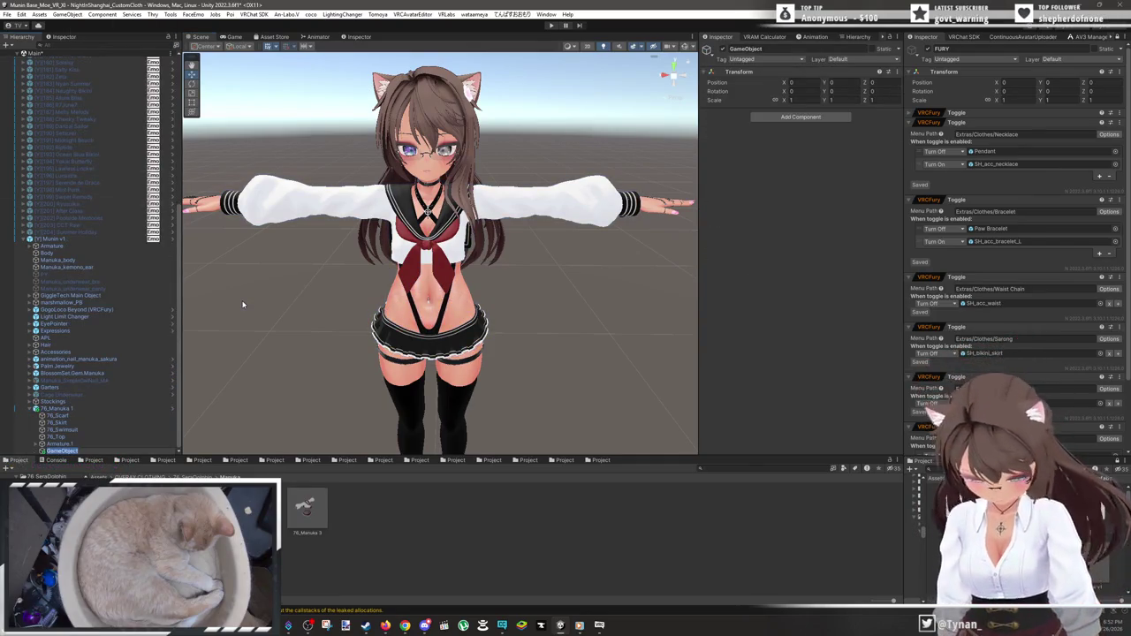
pyautogui.write('FURY')
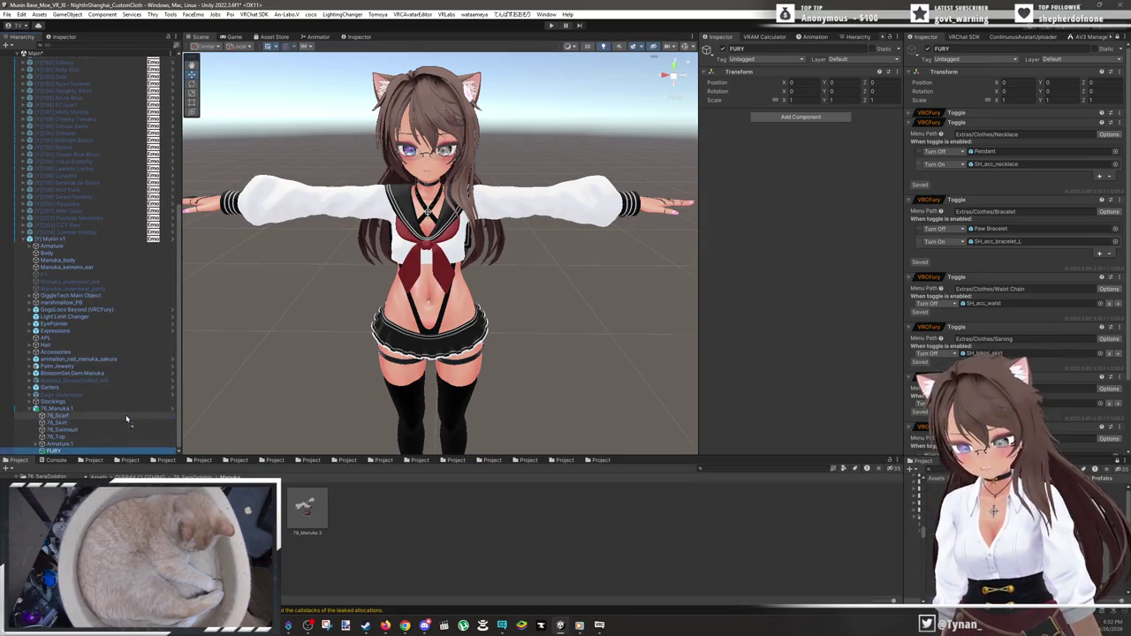
pyautogui.moveTo(126, 420); pyautogui.dragTo(130, 415)
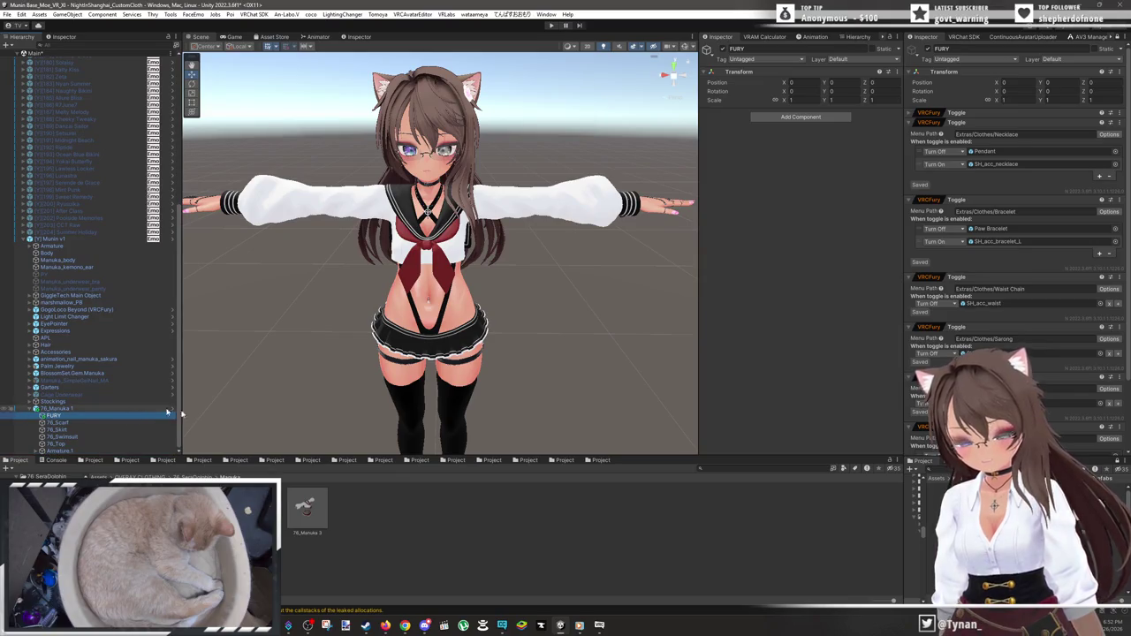
pyautogui.click(1044, 113)
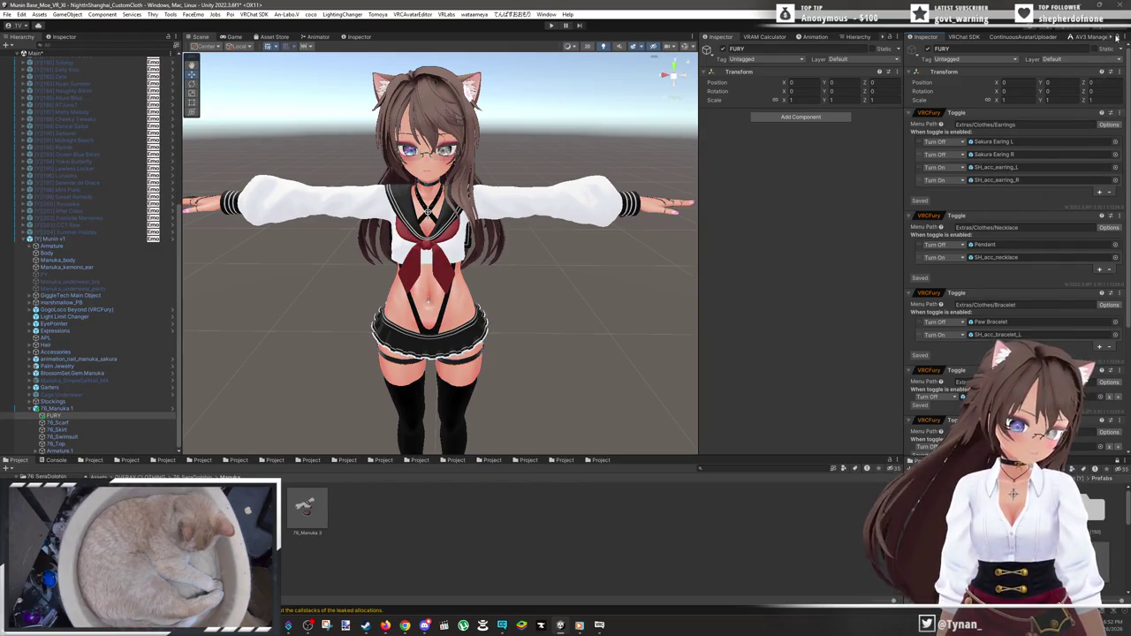
# - Paste the copied VRCFury Toggle onto FURY as a new component, with menu path Extras/Clothes/
pyautogui.click(1124, 72)
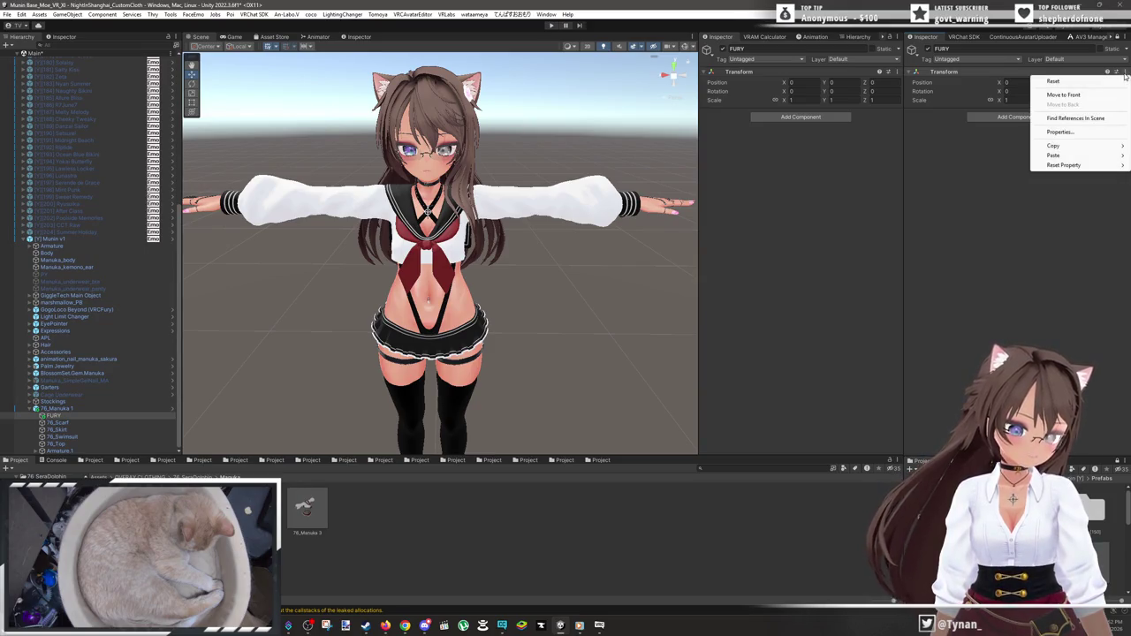
pyautogui.moveTo(1060, 157)
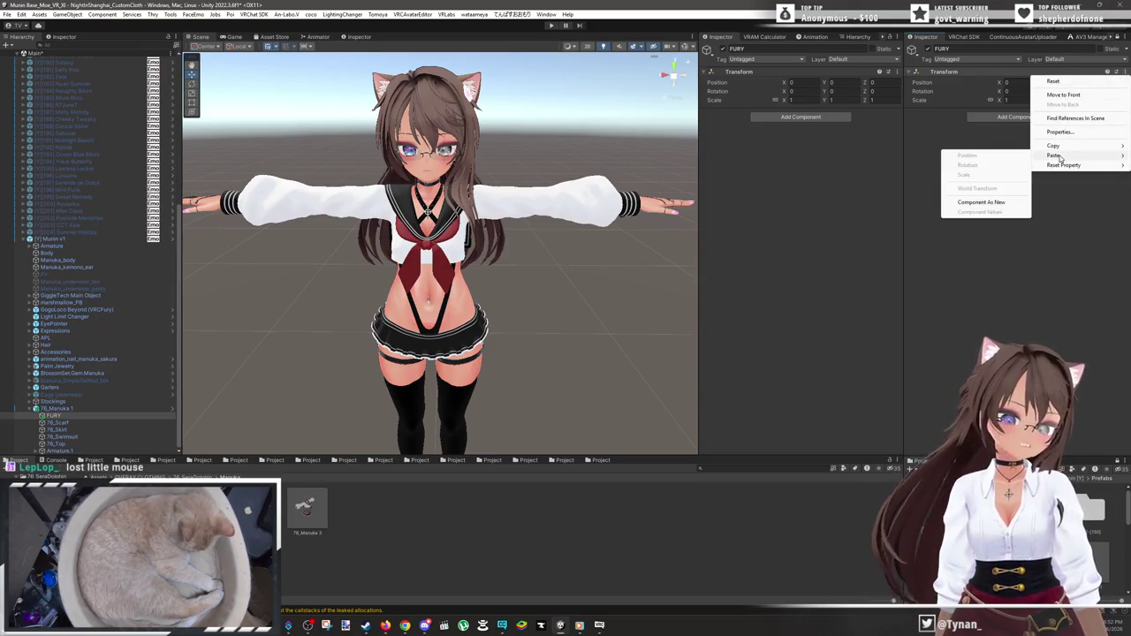
pyautogui.click(987, 204)
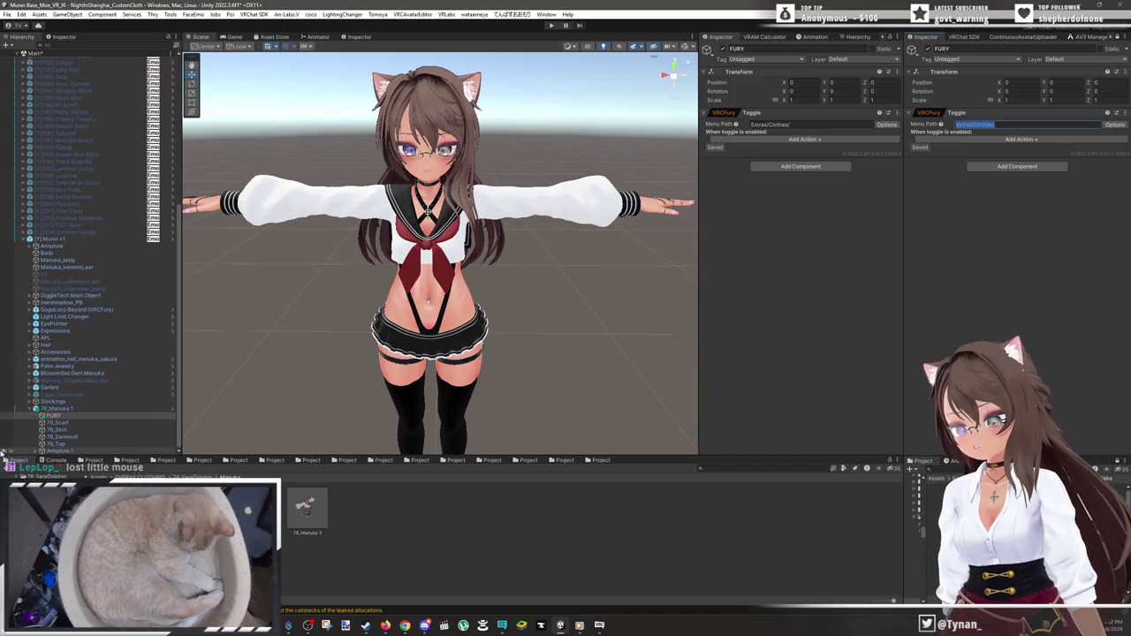
pyautogui.click(3, 446)
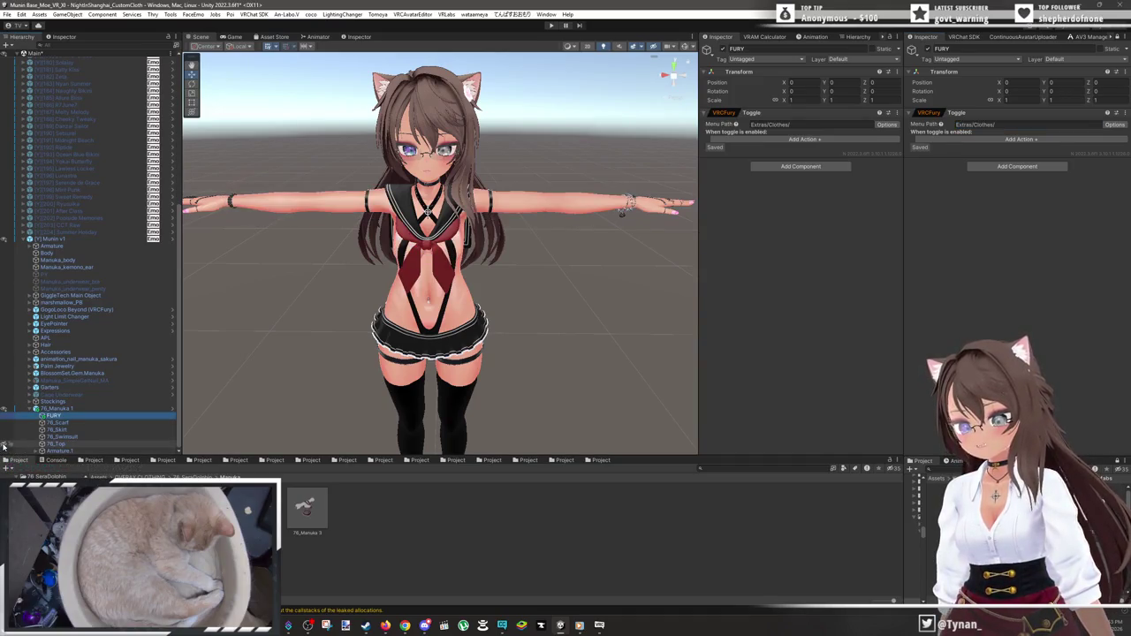
pyautogui.click(4, 447)
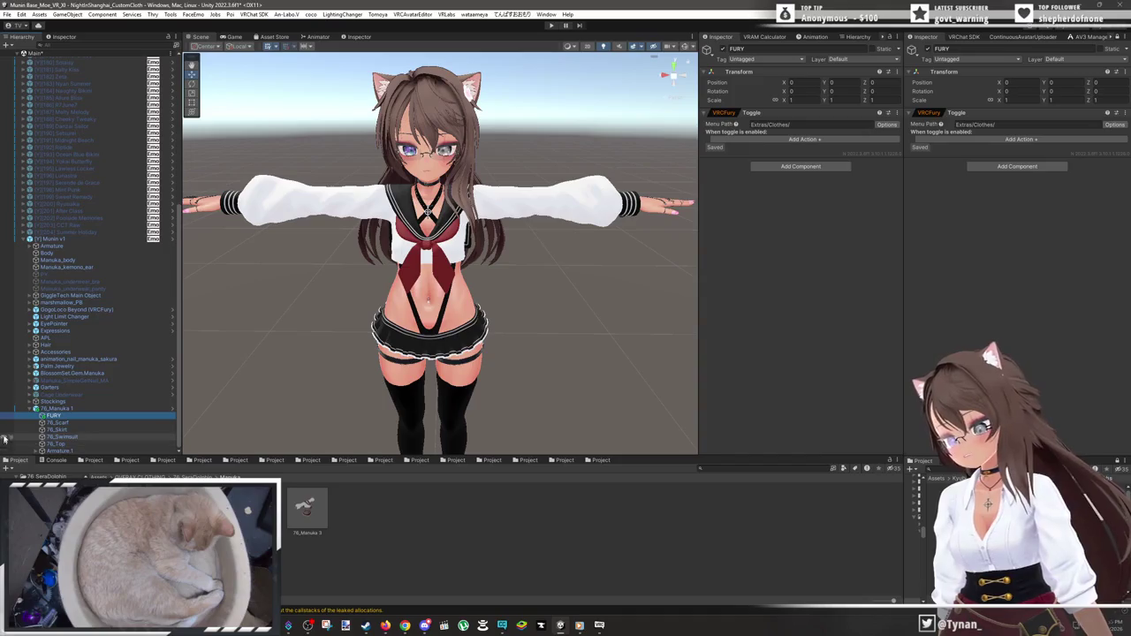
pyautogui.click(6, 423)
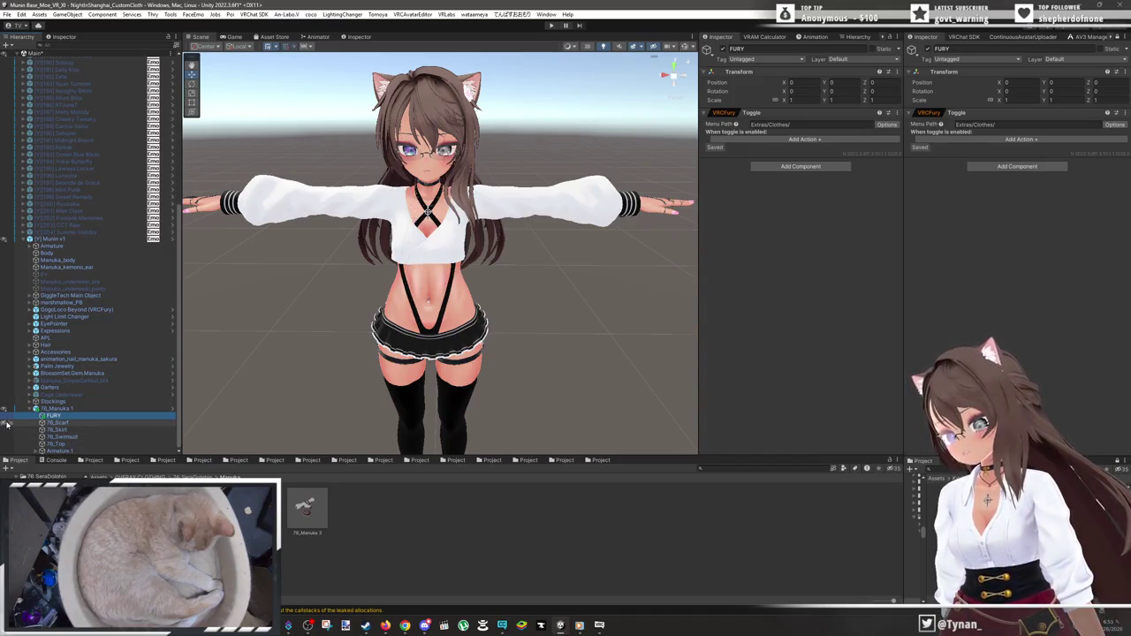
pyautogui.click(6, 424)
pyautogui.click(6, 423)
pyautogui.scroll(5, 463, 331)
pyautogui.moveTo(463, 331)
pyautogui.mouseDown()
pyautogui.moveTo(511, 331)
pyautogui.moveTo(461, 300)
pyautogui.moveTo(424, 304)
pyautogui.mouseUp()
pyautogui.scroll(-5, 511, 331)
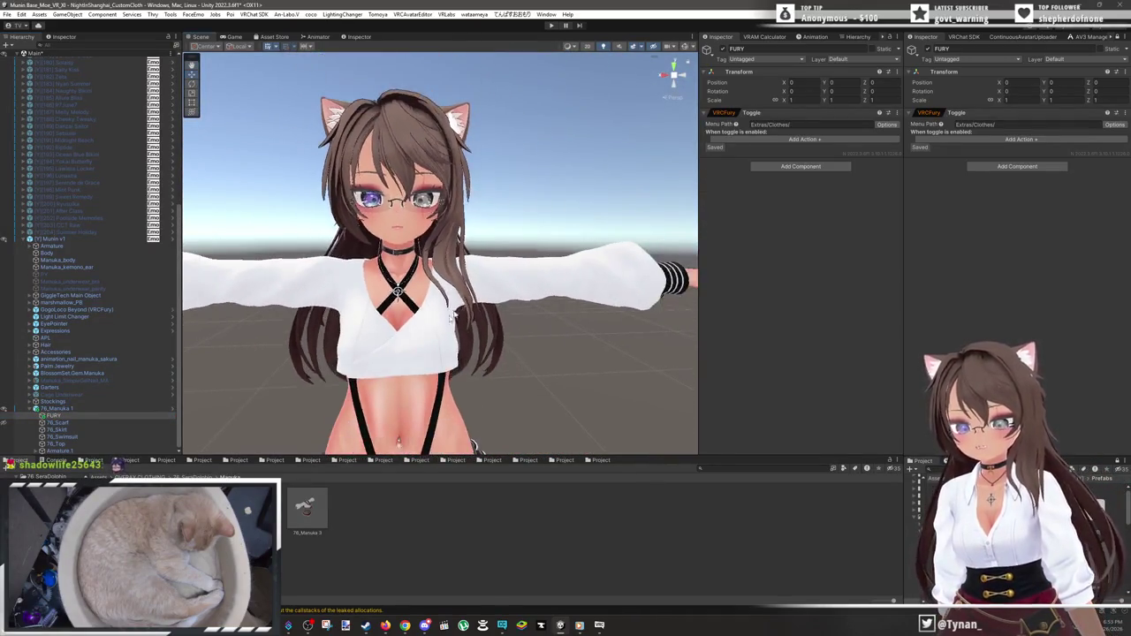
pyautogui.scroll(-3, 425, 305)
pyautogui.click(8, 419)
pyautogui.click(1077, 128)
pyautogui.click(1076, 131)
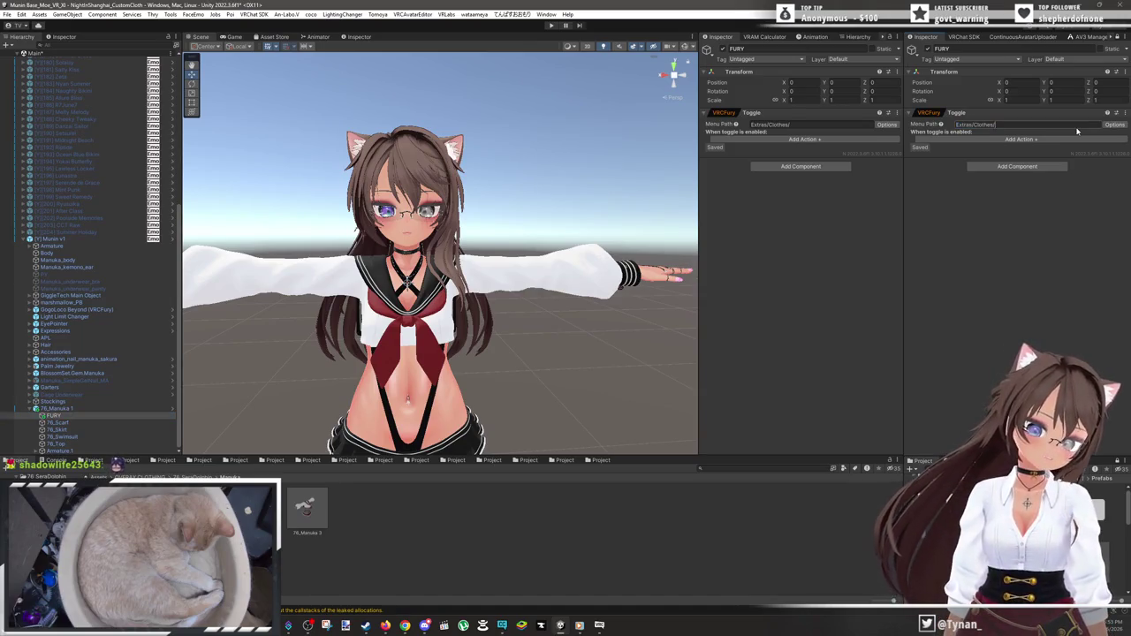
# - Make the Extras/Clothes/Collar toggle turn off 76_Scarf, then add a second toggle for Shirt
pyautogui.write('Collar')
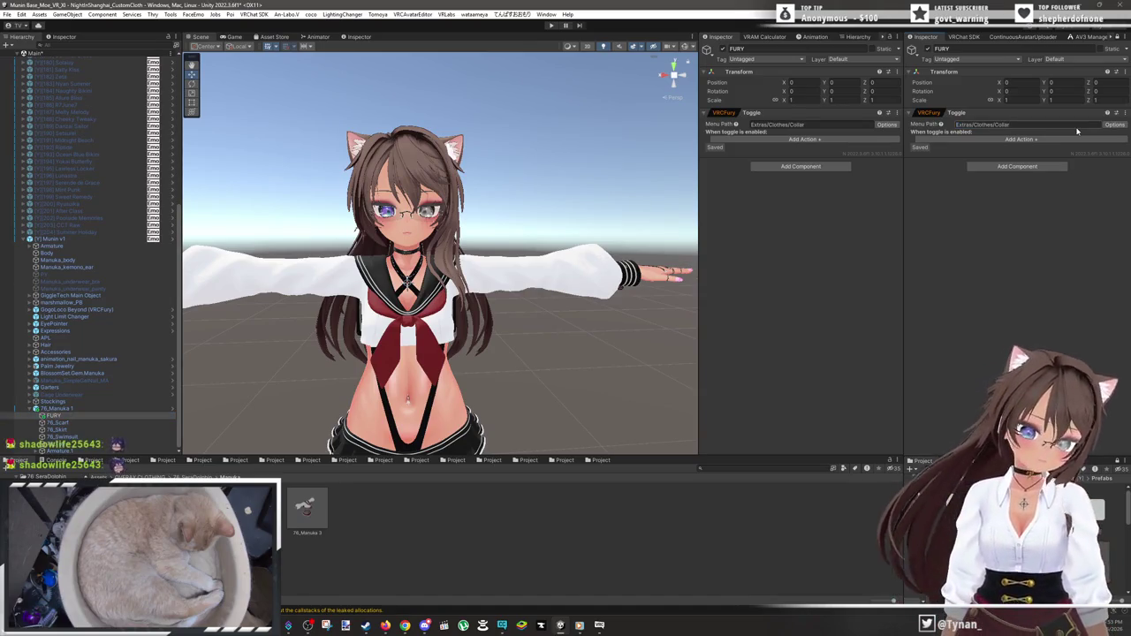
pyautogui.click(1021, 139)
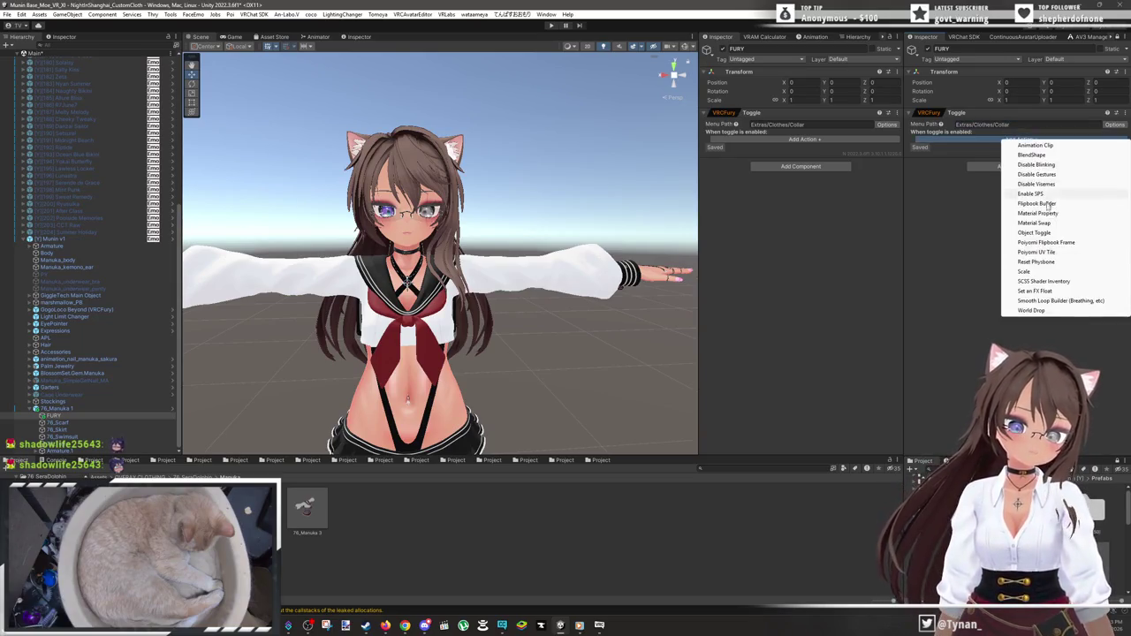
pyautogui.click(1082, 233)
pyautogui.click(936, 139)
pyautogui.click(972, 157)
pyautogui.moveTo(58, 423)
pyautogui.mouseDown()
pyautogui.moveTo(730, 316)
pyautogui.moveTo(972, 139)
pyautogui.mouseUp()
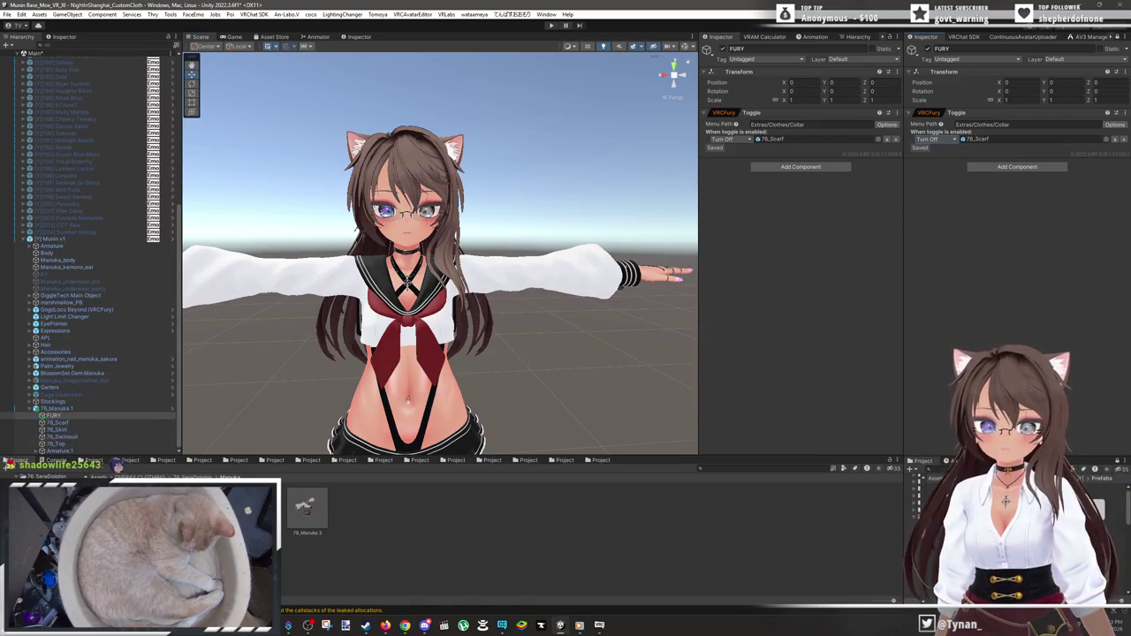
pyautogui.click(1114, 115)
pyautogui.click(1094, 200)
pyautogui.write('Extras/Clothes/Shirt')
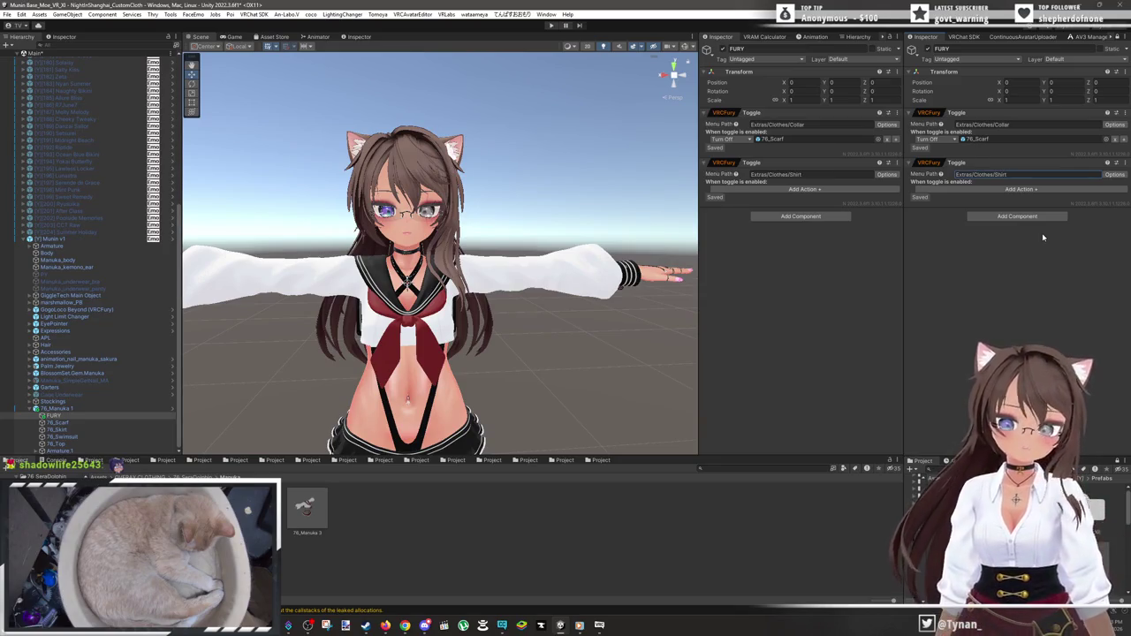
pyautogui.click(1050, 189)
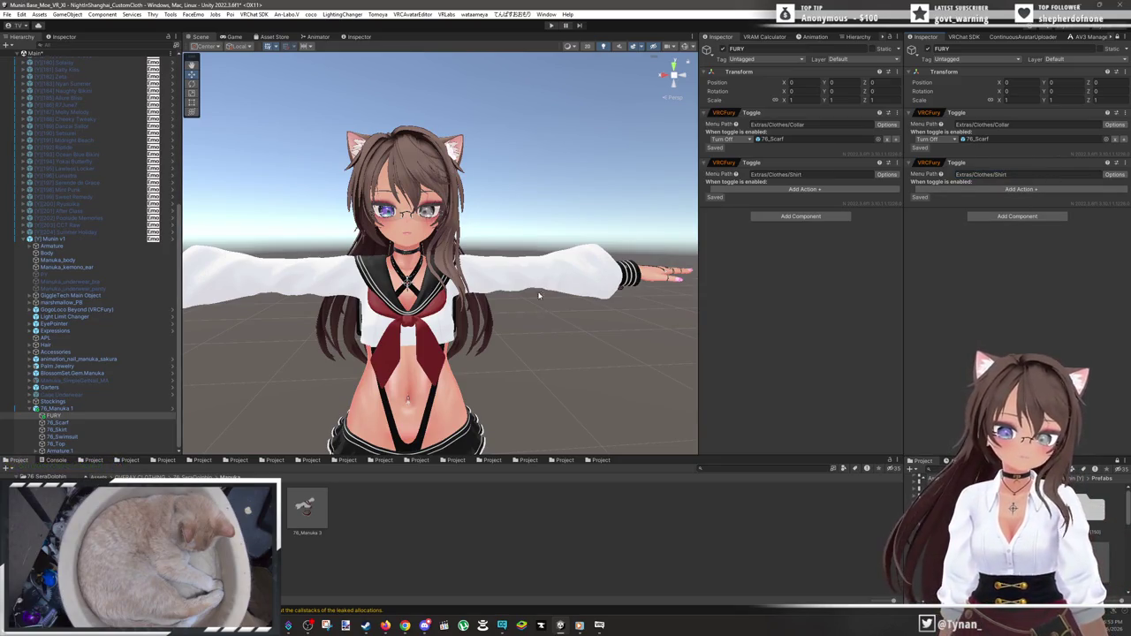
pyautogui.click(567, 266)
pyautogui.scroll(6, 604, 260)
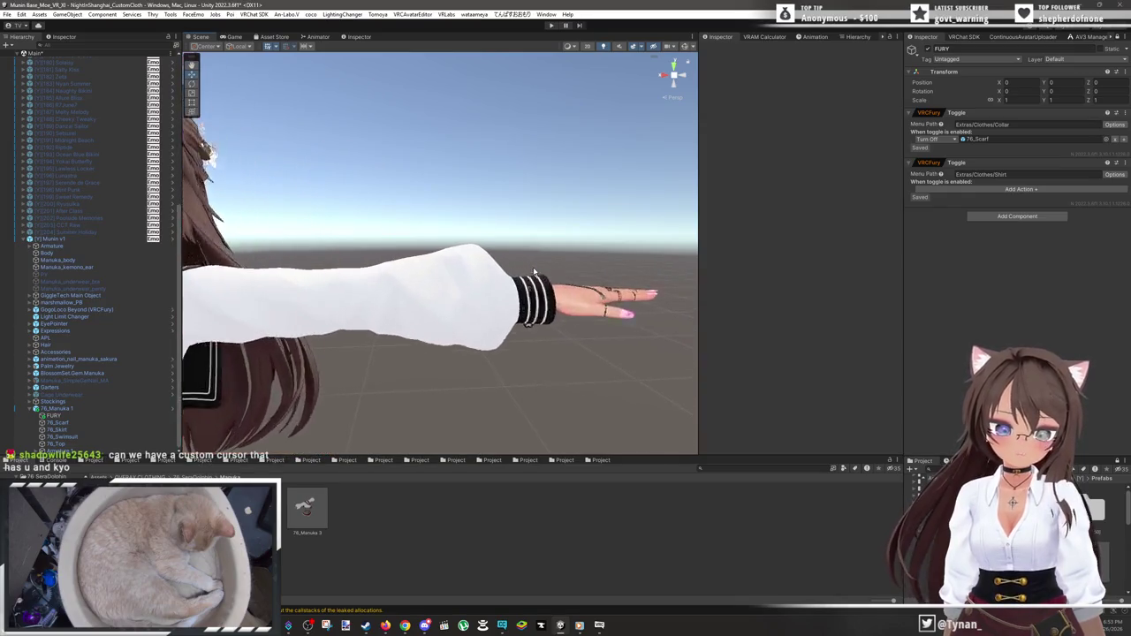
pyautogui.moveTo(510, 280)
pyautogui.mouseDown()
pyautogui.moveTo(483, 298)
pyautogui.moveTo(407, 306)
pyautogui.moveTo(439, 289)
pyautogui.mouseUp()
pyautogui.moveTo(504, 276)
pyautogui.mouseDown()
pyautogui.moveTo(545, 247)
pyautogui.moveTo(474, 230)
pyautogui.moveTo(434, 253)
pyautogui.moveTo(588, 291)
pyautogui.moveTo(487, 254)
pyautogui.moveTo(521, 261)
pyautogui.moveTo(586, 240)
pyautogui.moveTo(624, 281)
pyautogui.moveTo(489, 323)
pyautogui.moveTo(588, 314)
pyautogui.moveTo(483, 284)
pyautogui.moveTo(525, 269)
pyautogui.moveTo(535, 274)
pyautogui.moveTo(519, 329)
pyautogui.moveTo(583, 316)
pyautogui.moveTo(565, 334)
pyautogui.moveTo(616, 329)
pyautogui.moveTo(556, 287)
pyautogui.moveTo(346, 335)
pyautogui.mouseUp()
pyautogui.moveTo(481, 311)
pyautogui.mouseDown()
pyautogui.moveTo(386, 321)
pyautogui.moveTo(416, 318)
pyautogui.moveTo(328, 263)
pyautogui.moveTo(518, 285)
pyautogui.moveTo(329, 276)
pyautogui.moveTo(421, 283)
pyautogui.moveTo(404, 260)
pyautogui.moveTo(385, 289)
pyautogui.mouseUp()
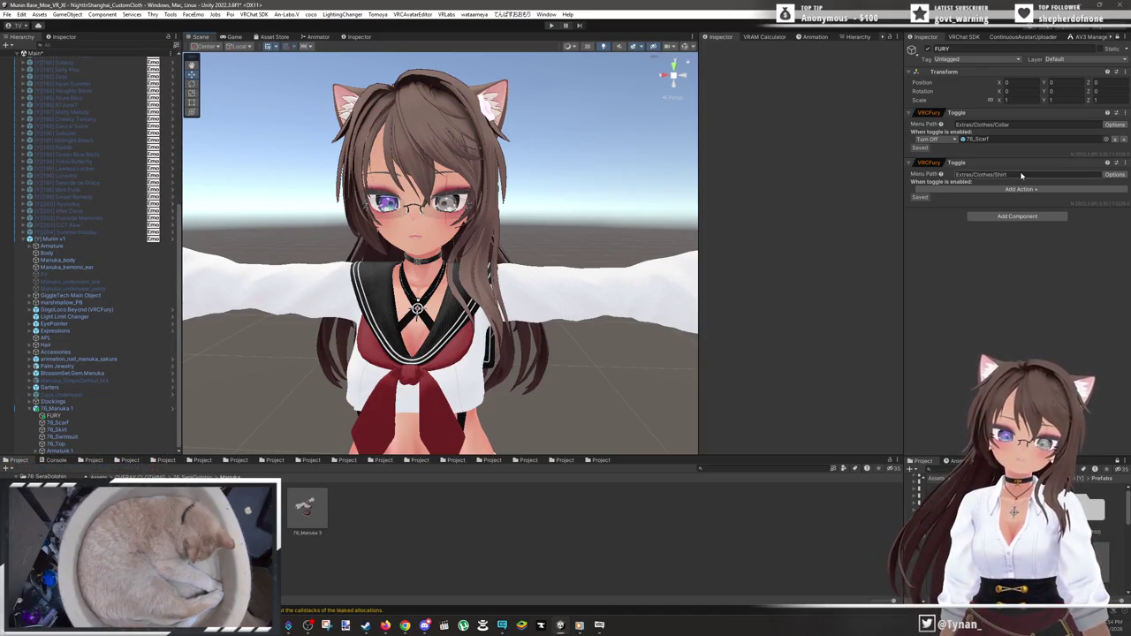
# - Add four object toggle actions to the Shirt toggle, set the first to Turn Off, and select 76_Top
pyautogui.click(1021, 188)
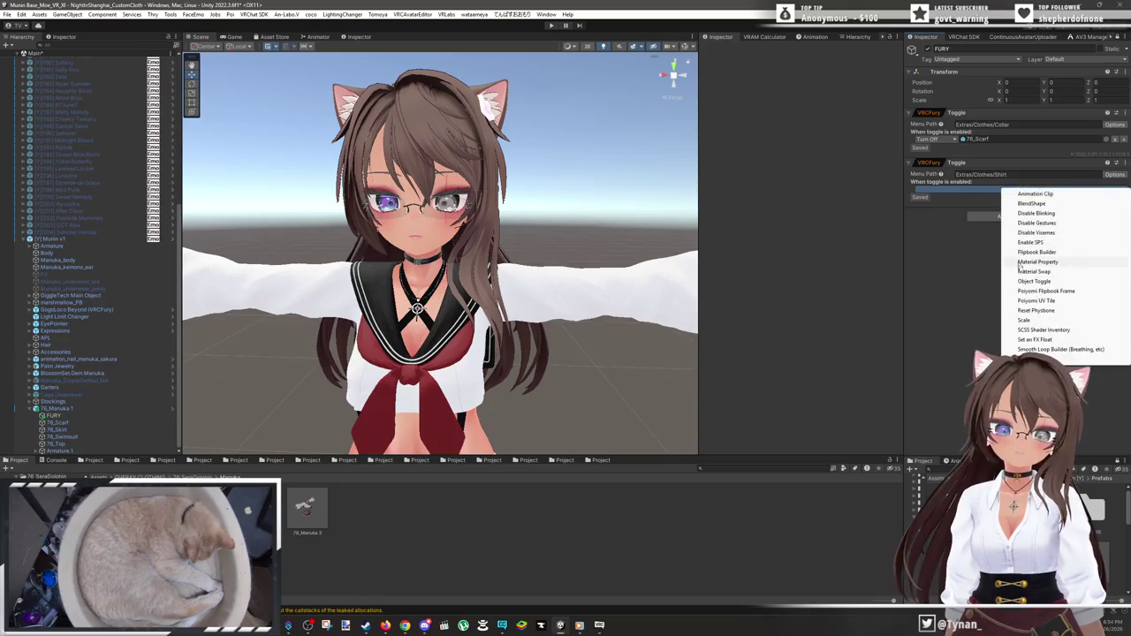
pyautogui.click(1078, 281)
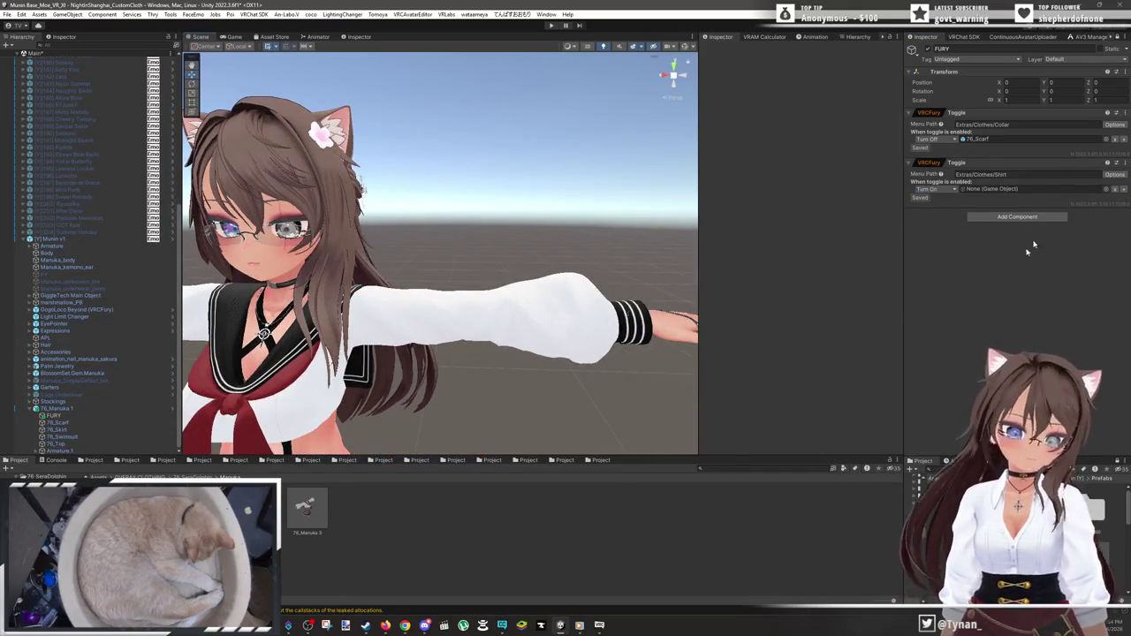
pyautogui.click(1123, 191)
pyautogui.click(1035, 274)
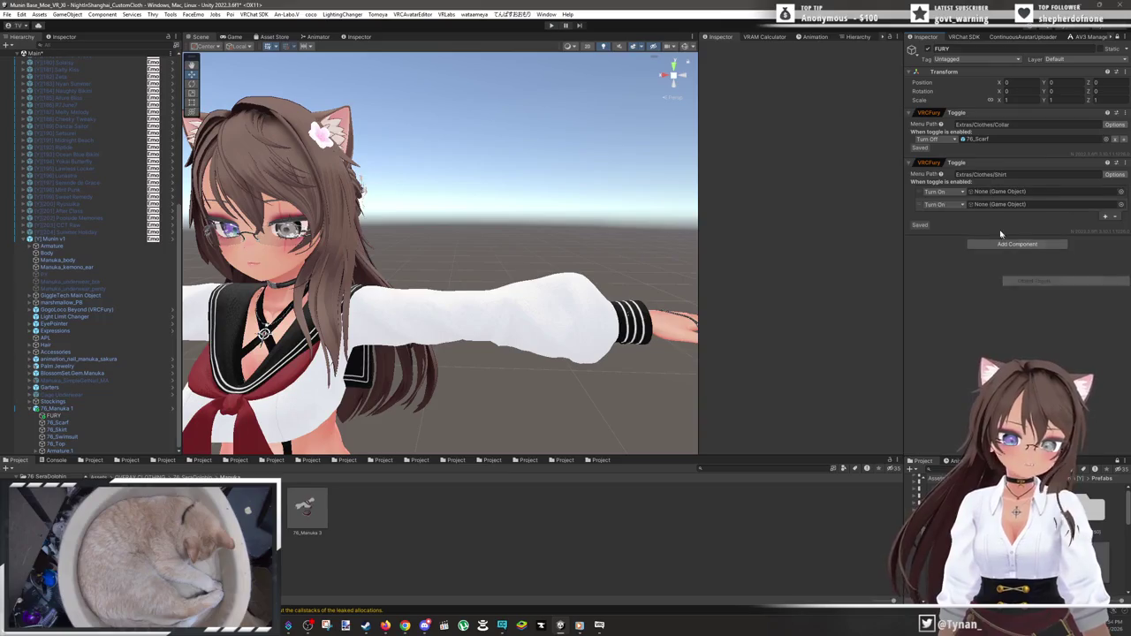
pyautogui.click(1100, 221)
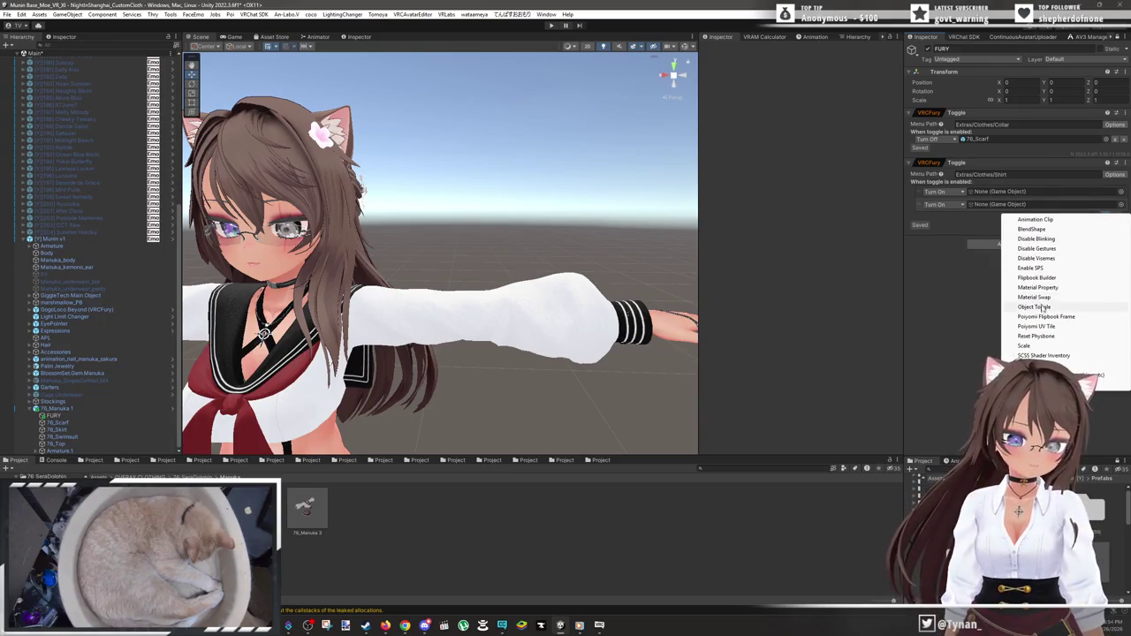
pyautogui.click(1035, 307)
pyautogui.click(1108, 230)
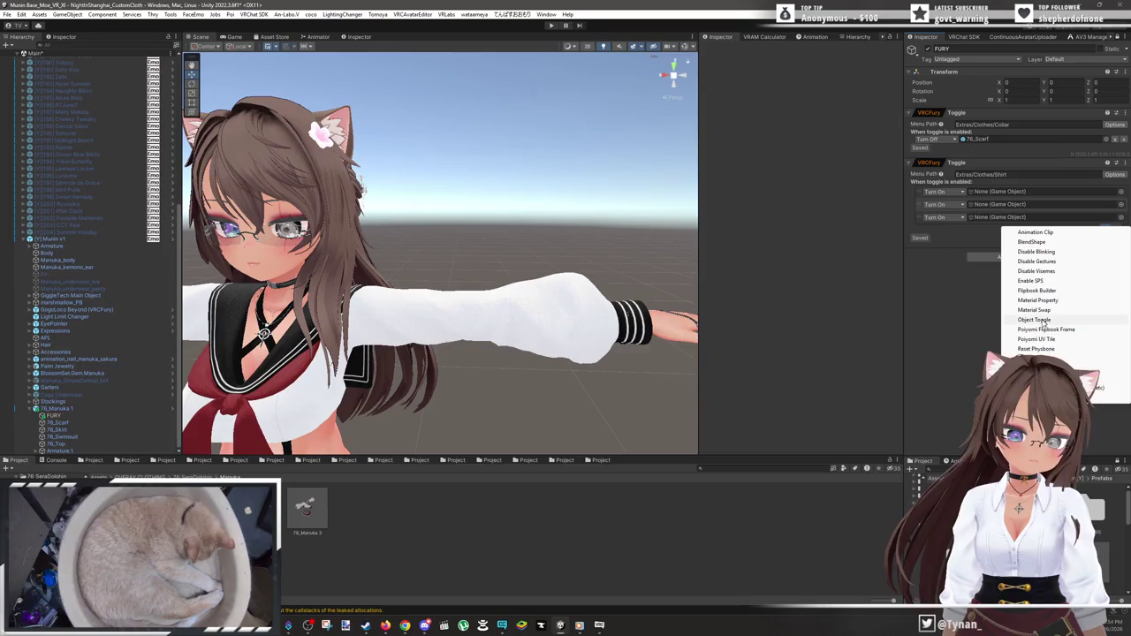
pyautogui.click(1043, 316)
pyautogui.click(950, 191)
pyautogui.click(958, 212)
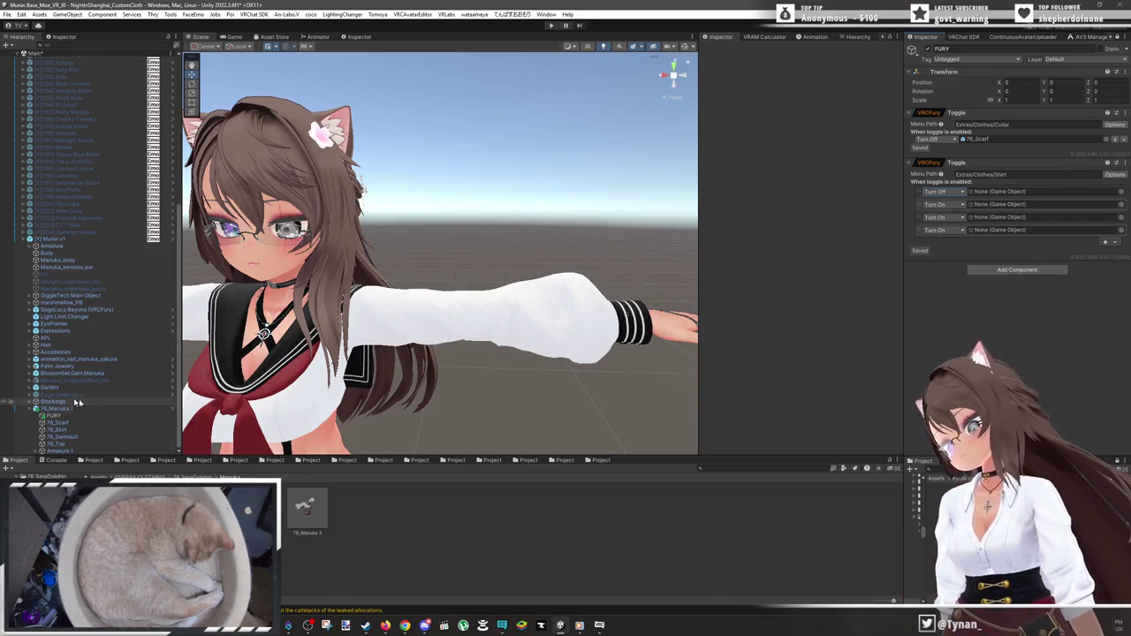
pyautogui.click(82, 444)
# - Assign 76_Top, Paw Bracelet, Hearts and VFX_Band_002_03 to the Shirt toggle's four actions
pyautogui.moveTo(82, 444)
pyautogui.mouseDown()
pyautogui.moveTo(727, 344)
pyautogui.moveTo(1016, 205)
pyautogui.moveTo(1016, 192)
pyautogui.mouseUp()
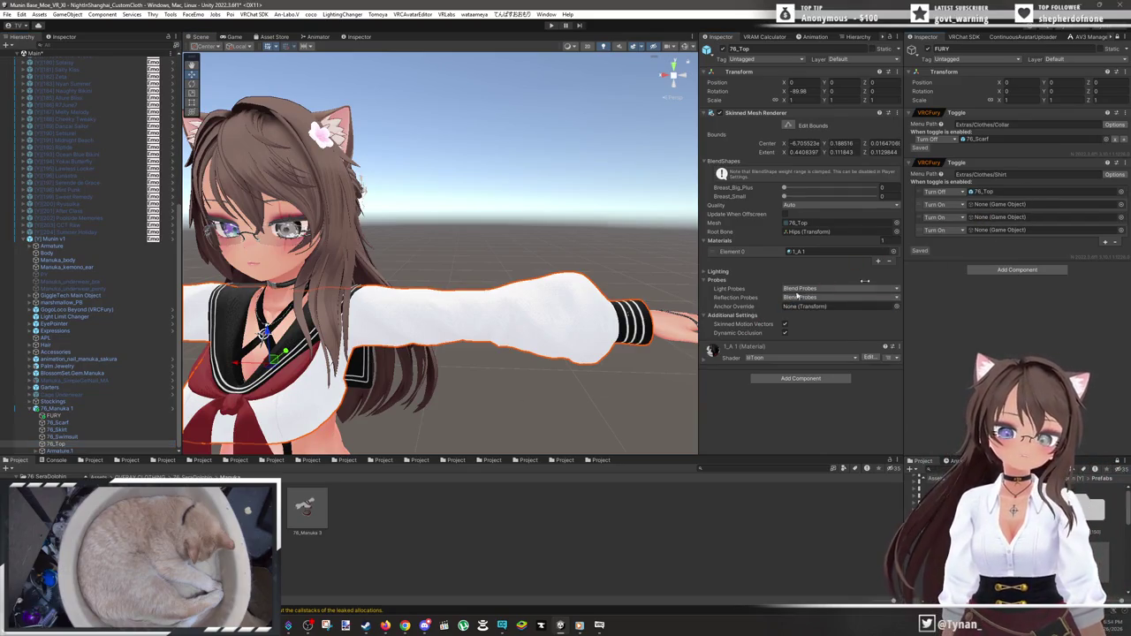
pyautogui.click(31, 352)
pyautogui.click(41, 366)
pyautogui.click(41, 401)
pyautogui.scroll(-3, 53, 389)
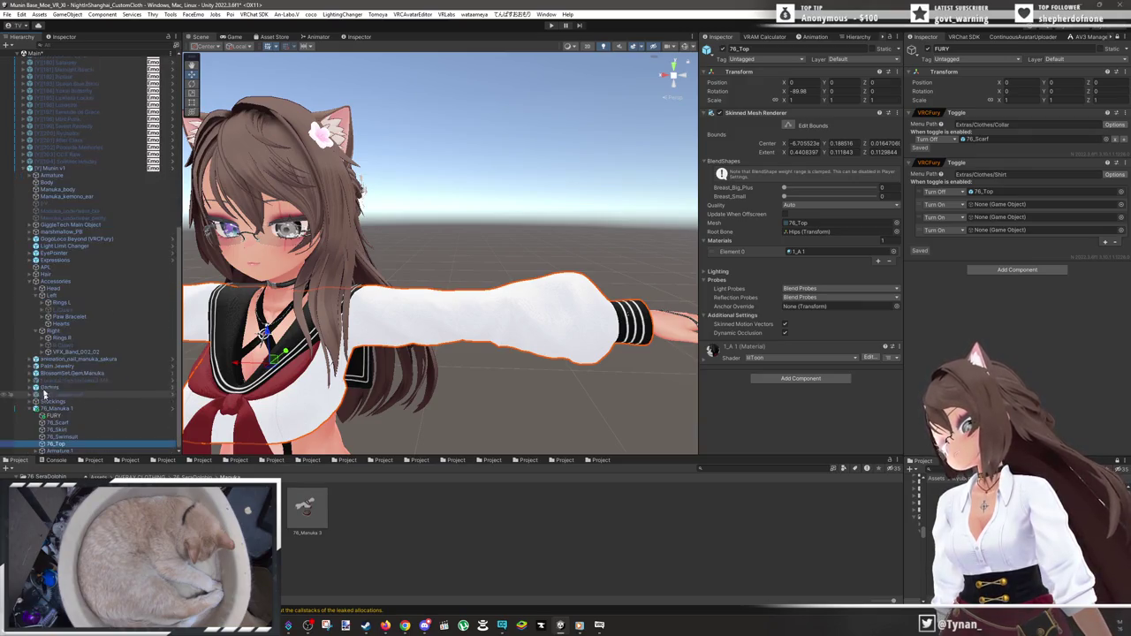
pyautogui.moveTo(73, 320)
pyautogui.mouseDown()
pyautogui.moveTo(808, 222)
pyautogui.moveTo(1041, 206)
pyautogui.mouseUp()
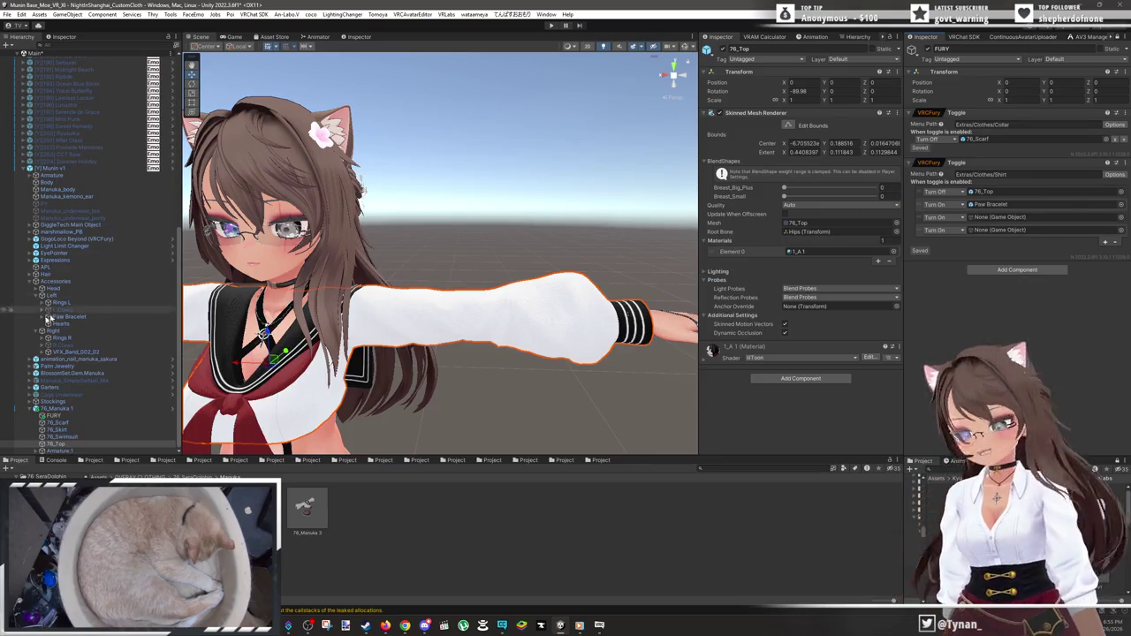
pyautogui.moveTo(707, 280)
pyautogui.mouseDown()
pyautogui.moveTo(985, 232)
pyautogui.moveTo(999, 217)
pyautogui.mouseUp()
pyautogui.moveTo(89, 350); pyautogui.dragTo(590, 307)
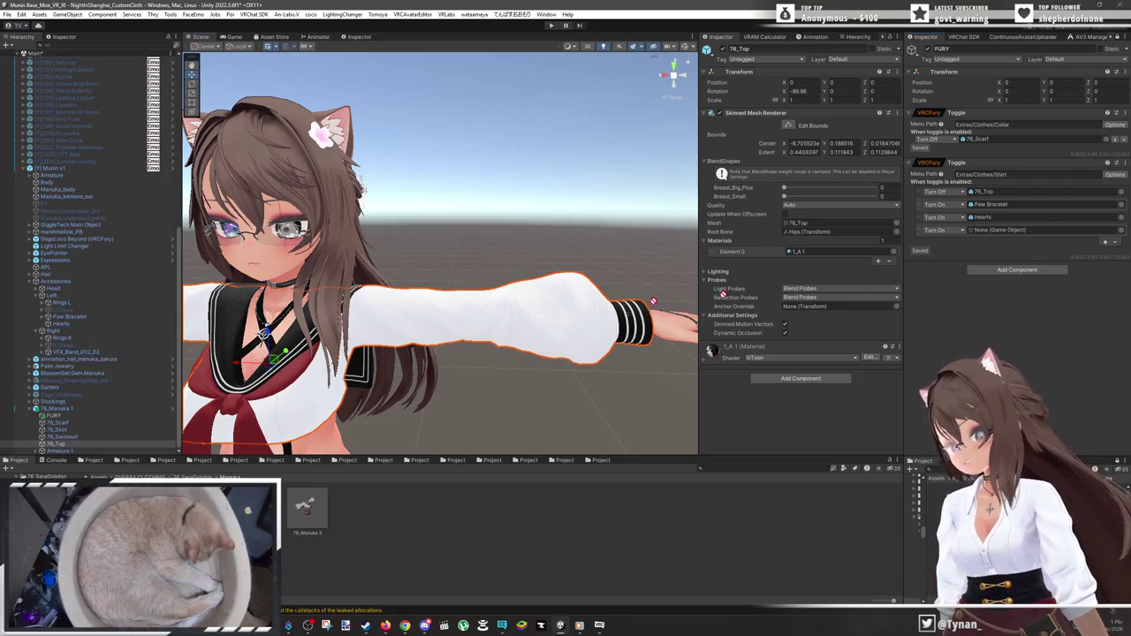
pyautogui.moveTo(1028, 235); pyautogui.dragTo(1025, 230)
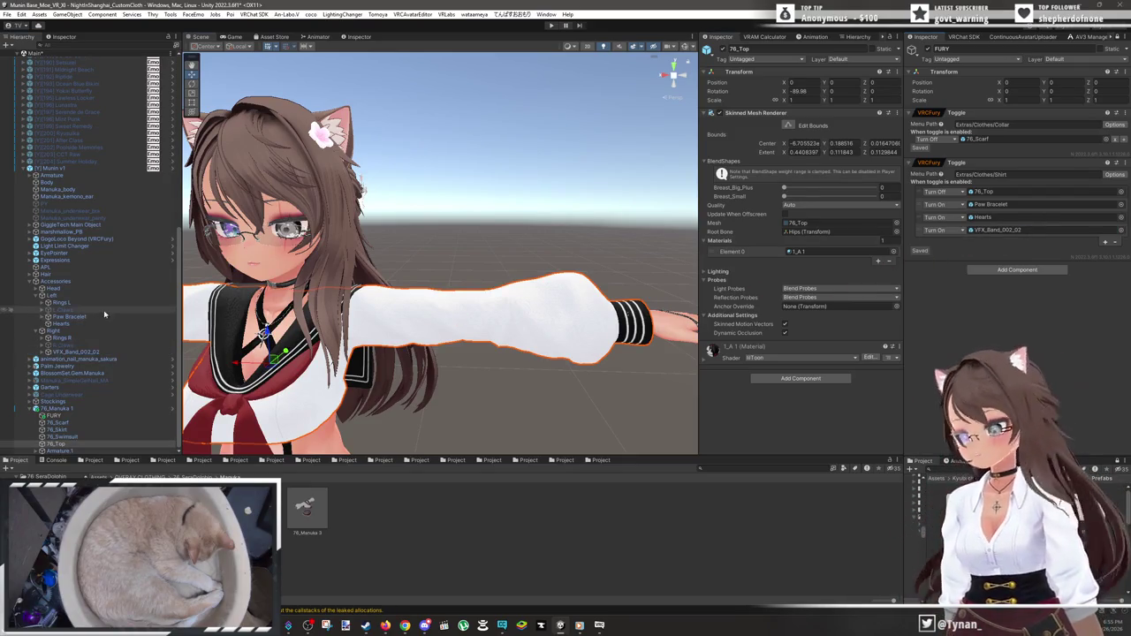
# - Deactivate Paw Bracelet, Hearts and VFX_Band_002_03 in the scene so they start hidden
pyautogui.click(81, 316)
pyautogui.keyDown('shift'); pyautogui.click(75, 324); pyautogui.keyUp('shift')
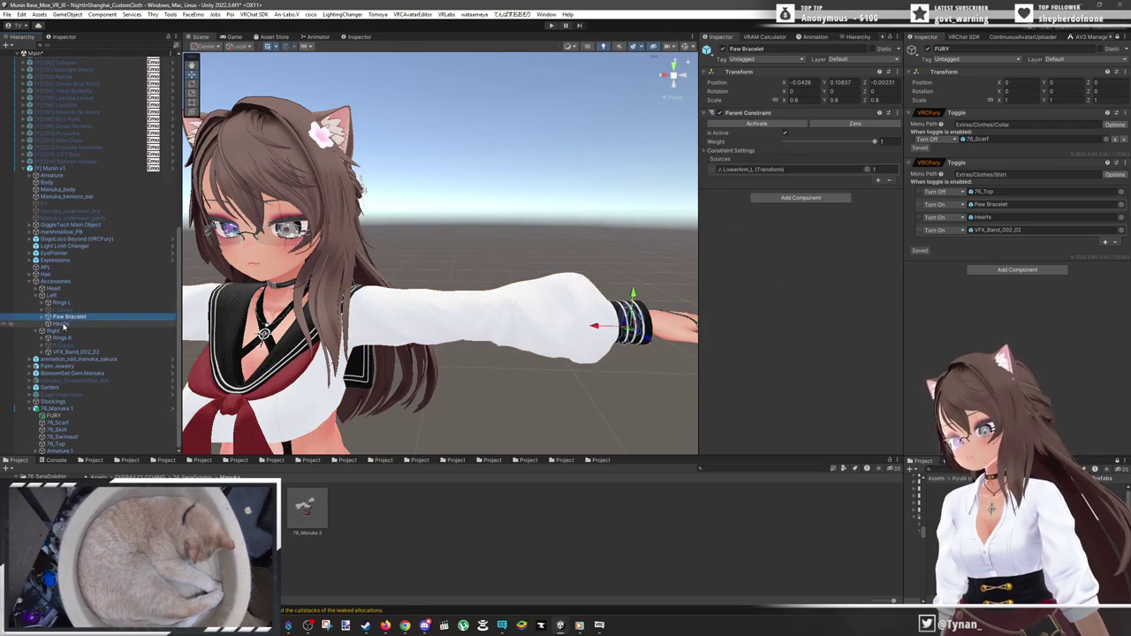
pyautogui.keyDown('ctrl'); pyautogui.click(104, 353); pyautogui.keyUp('ctrl')
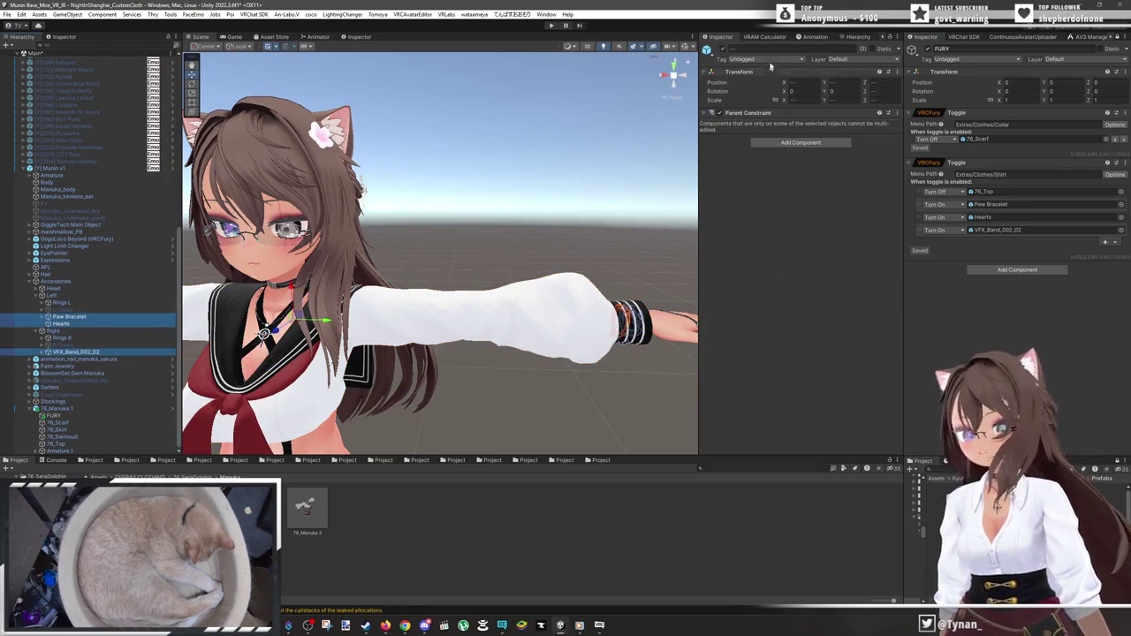
pyautogui.click(719, 51)
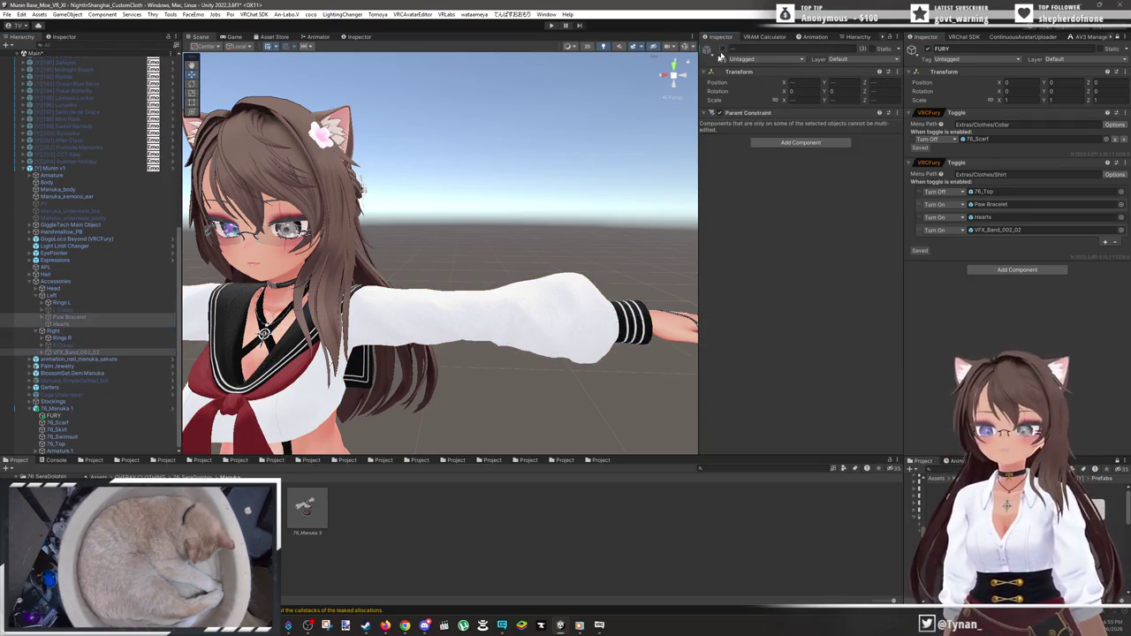
pyautogui.click(29, 281)
pyautogui.moveTo(513, 380); pyautogui.dragTo(512, 185)
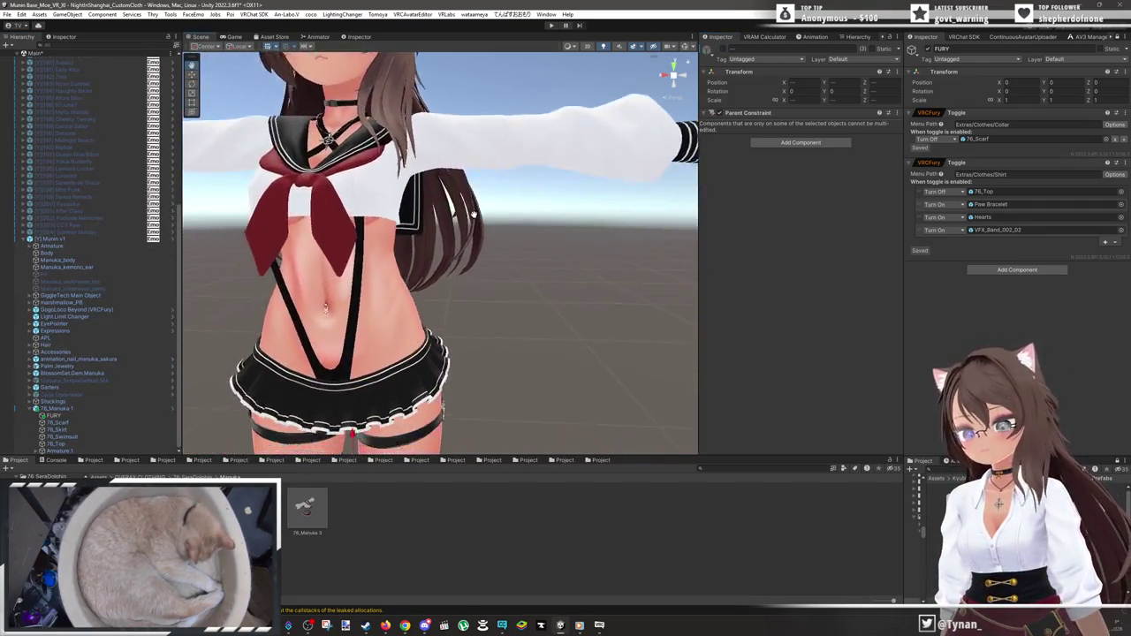
pyautogui.scroll(-3, 560, 296)
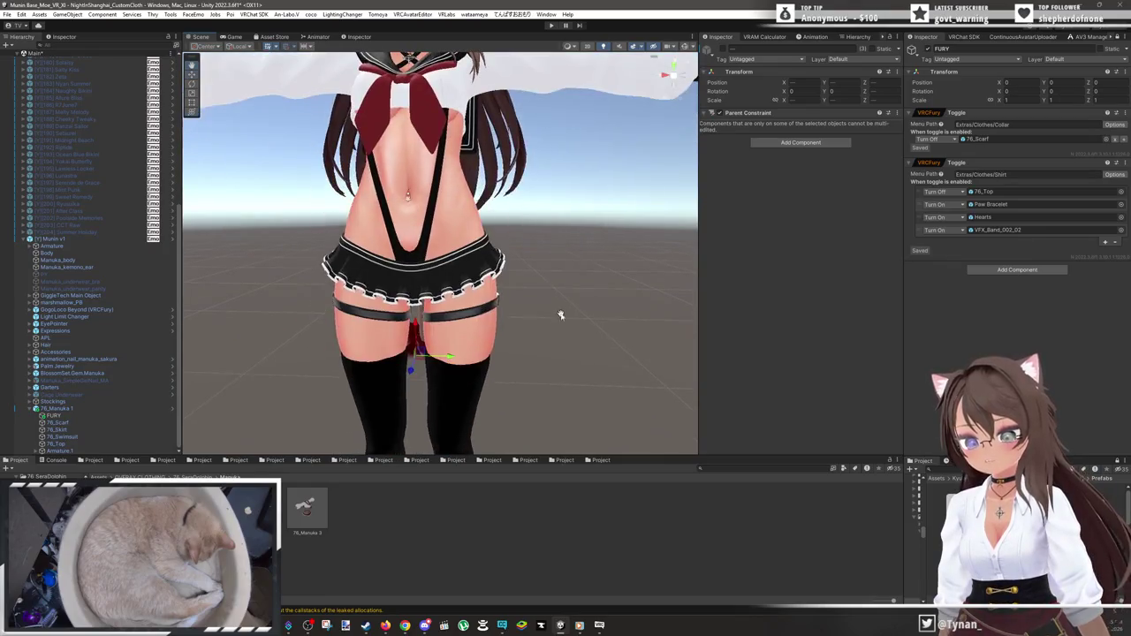
# - Paste a new toggle with menu path Extras/Clothes/Skirt holding one Turn Off object action
pyautogui.click(1125, 163)
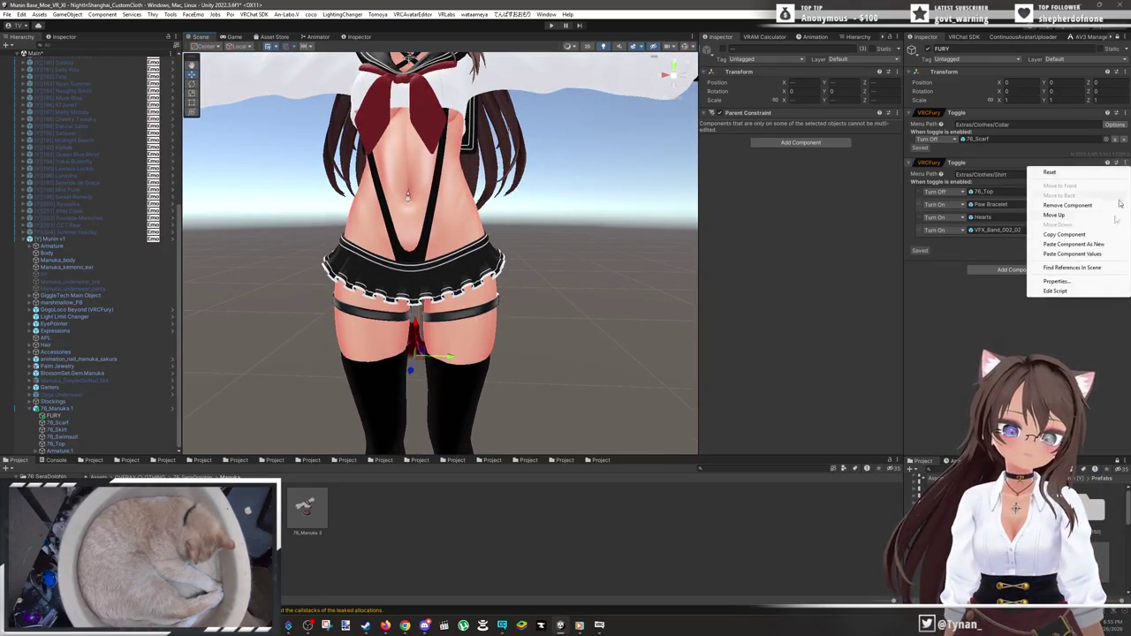
pyautogui.click(1101, 246)
pyautogui.click(1030, 278)
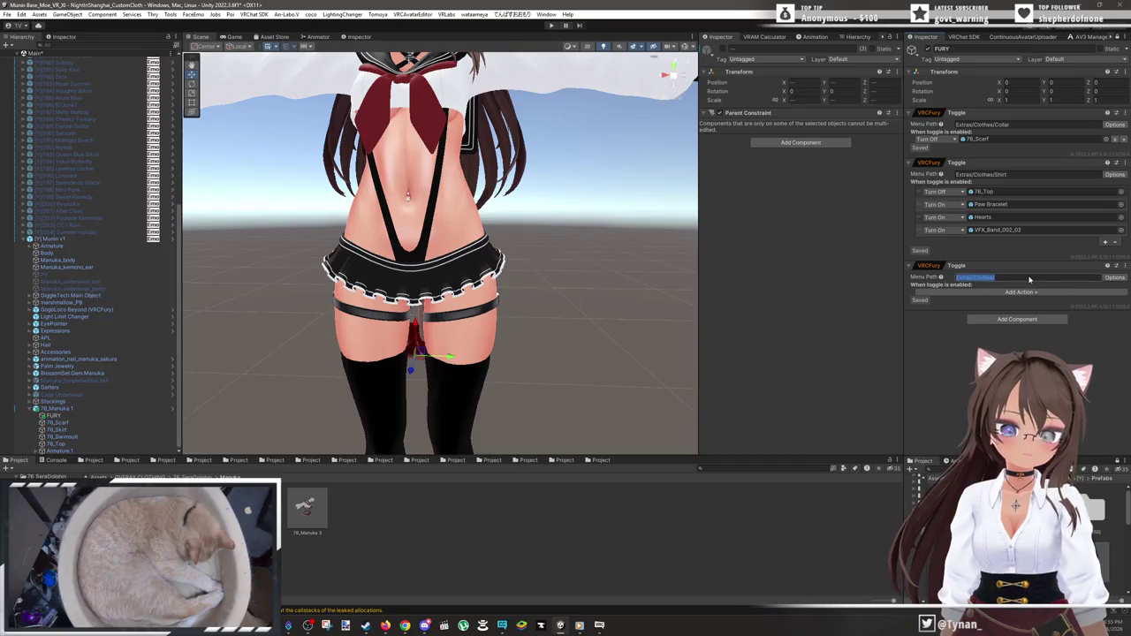
pyautogui.click(1030, 279)
pyautogui.write('Skirt')
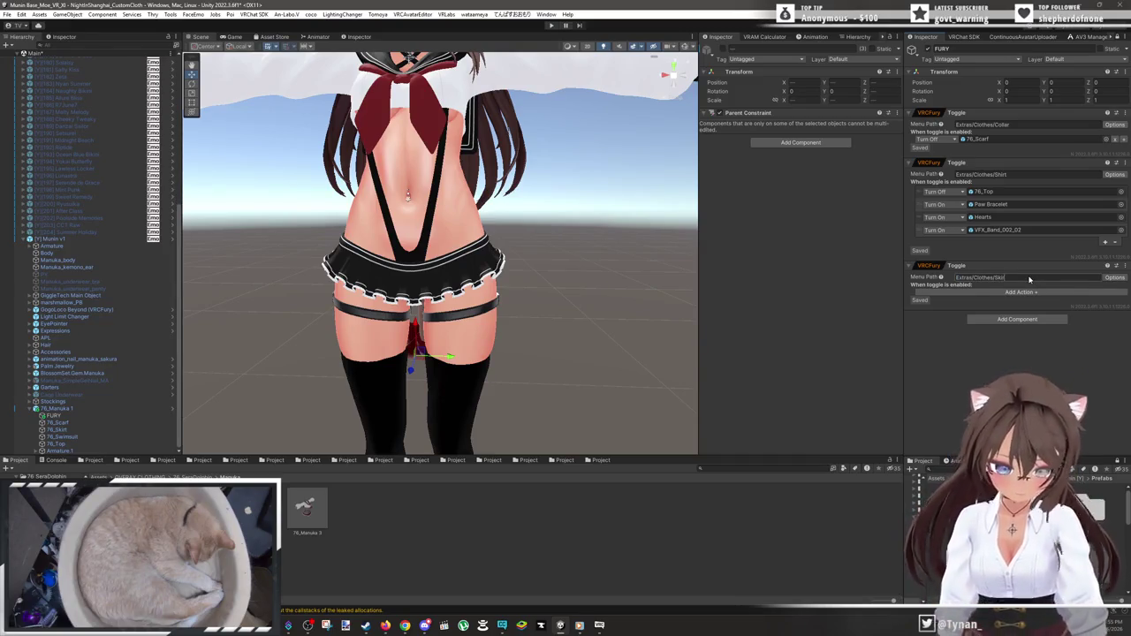
pyautogui.click(1025, 291)
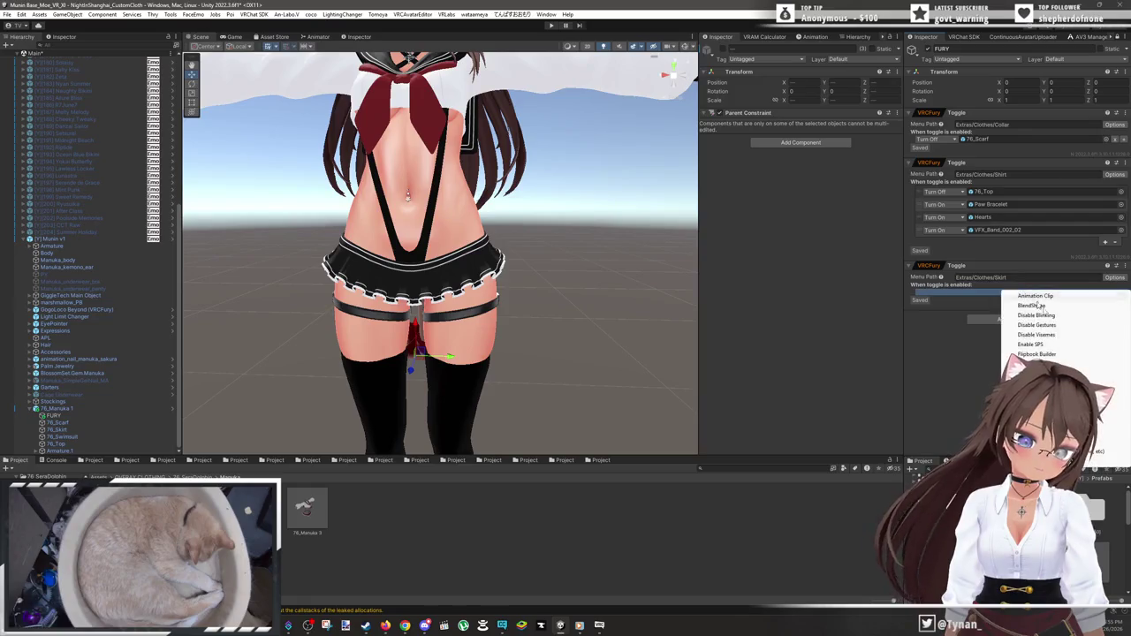
pyautogui.click(1038, 393)
pyautogui.click(932, 291)
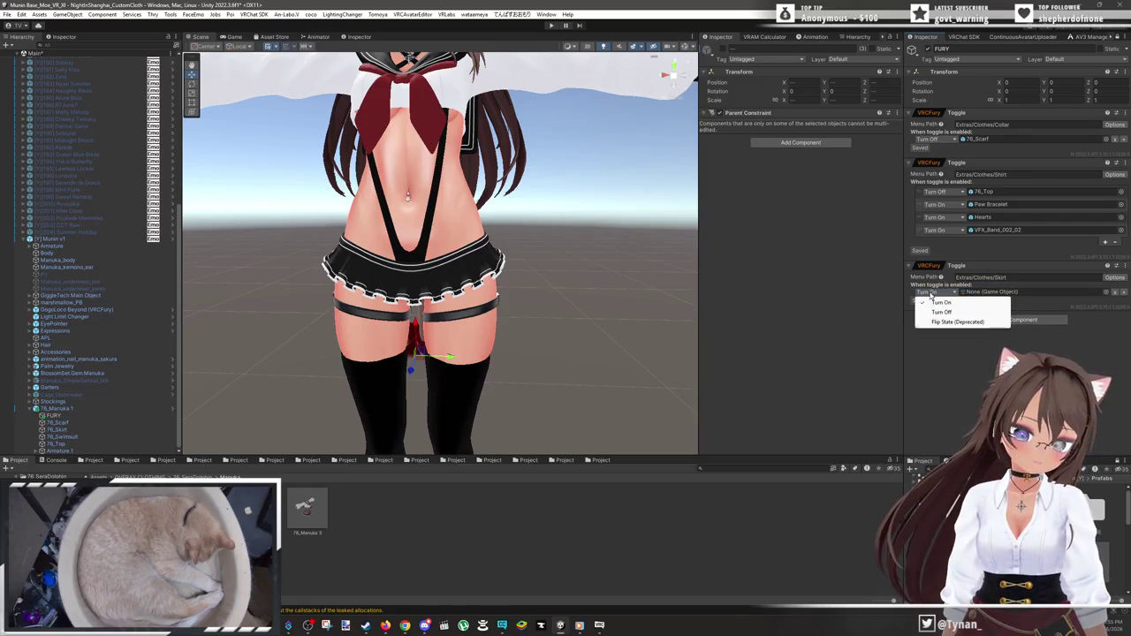
pyautogui.click(961, 301)
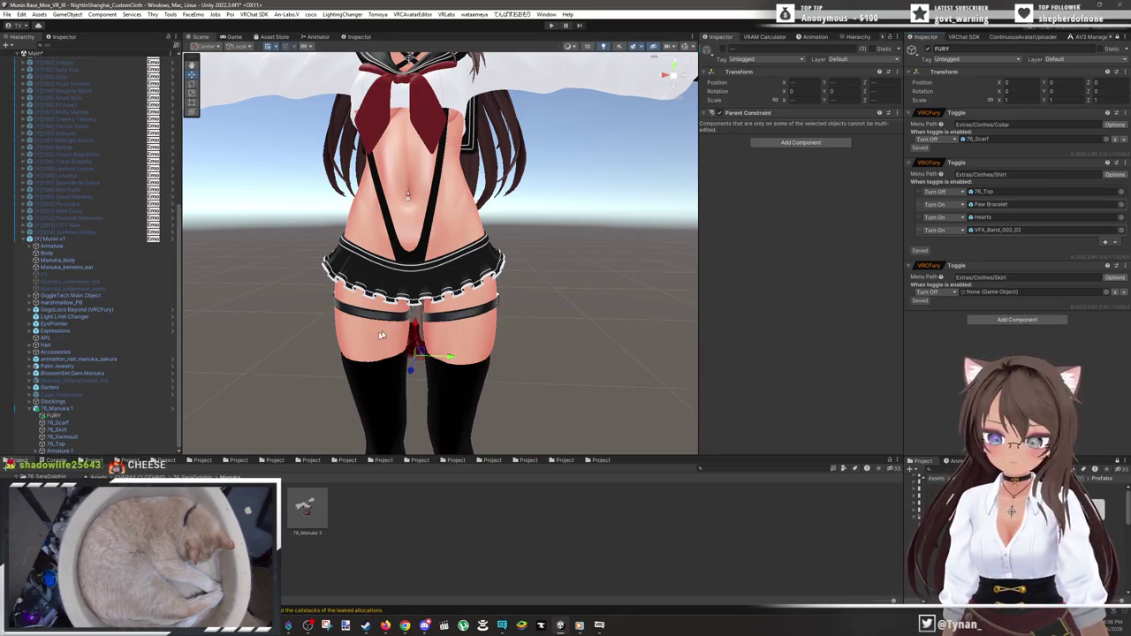
# - Assign 76_Skirt as the object the Skirt toggle turns off
pyautogui.moveTo(58, 429); pyautogui.dragTo(1013, 292)
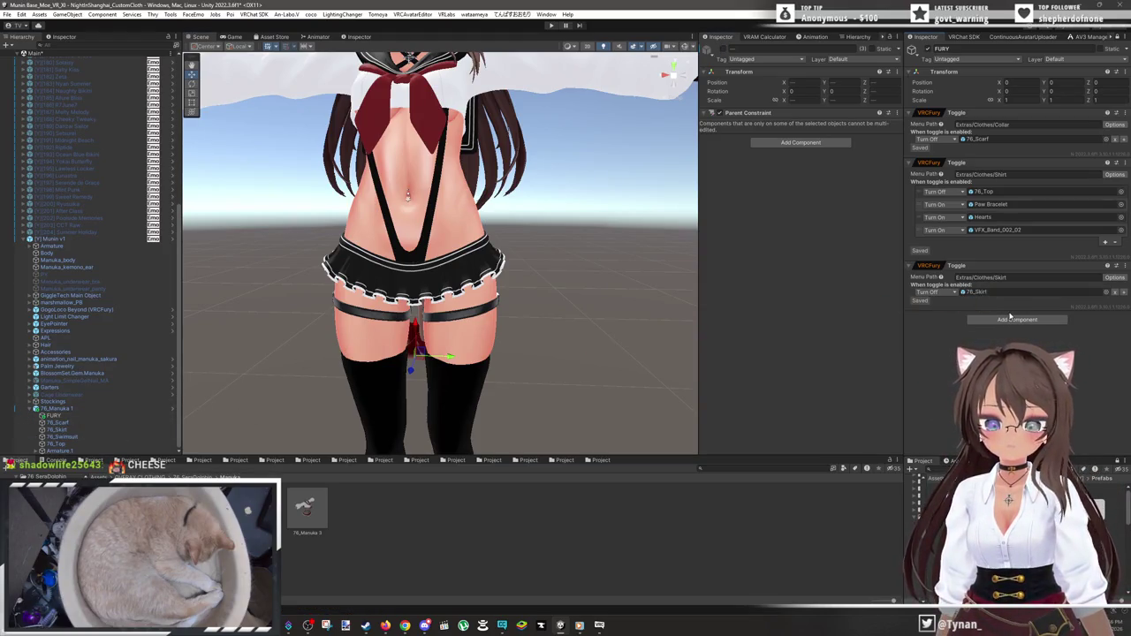
pyautogui.click(1120, 265)
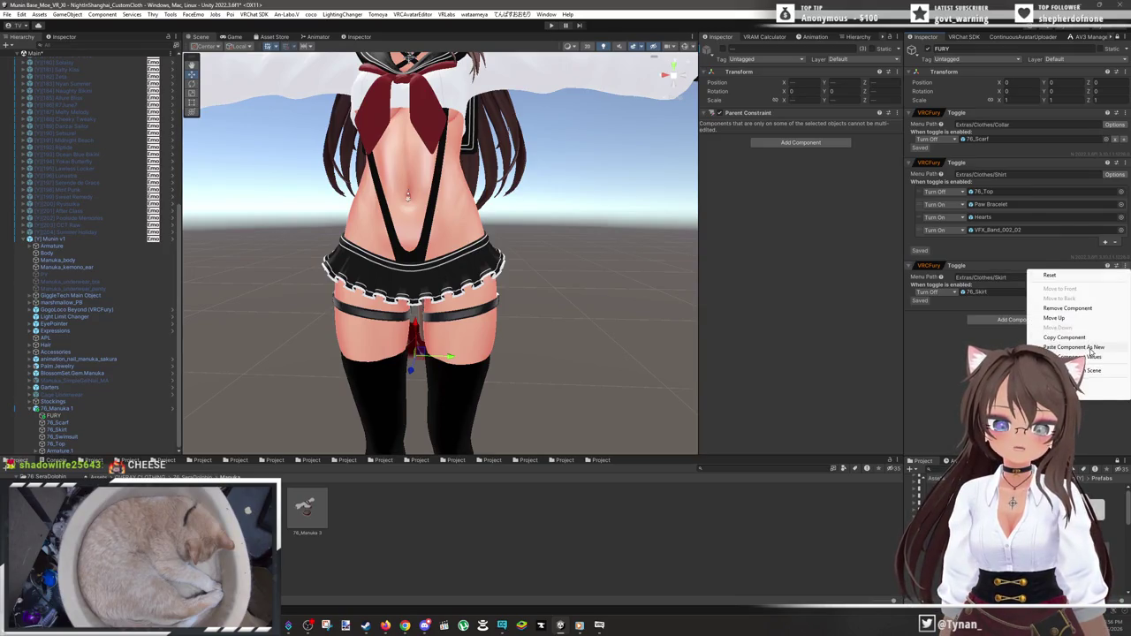
# - Paste a new toggle at Extras/Clothes/Garters whose Turn Off action targets Leg Band
pyautogui.click(1035, 318)
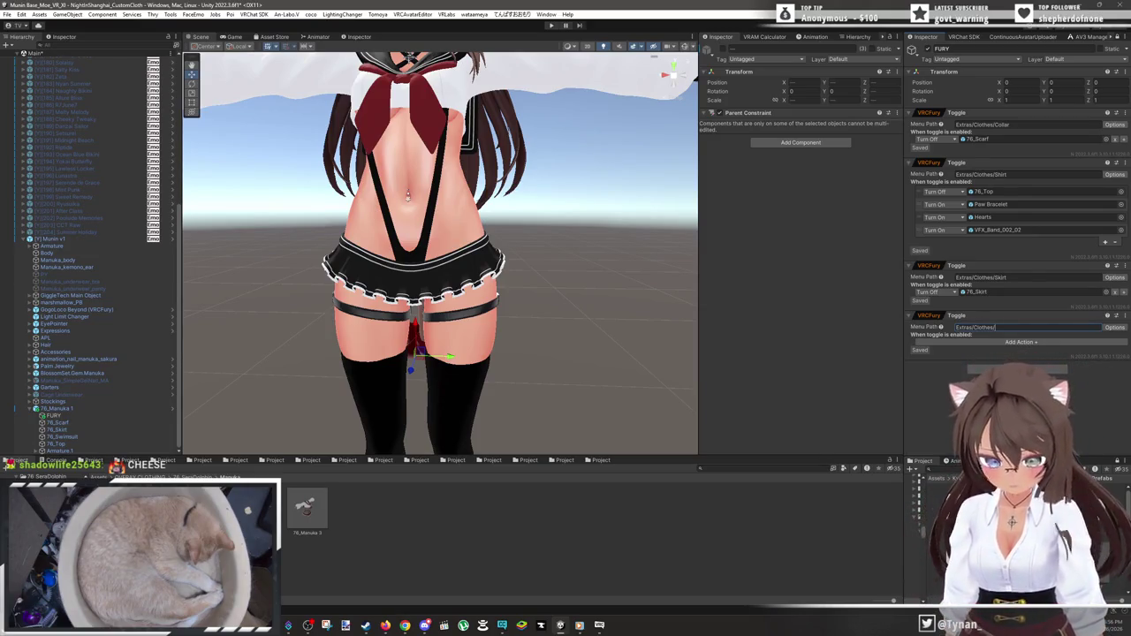
pyautogui.write('Garters')
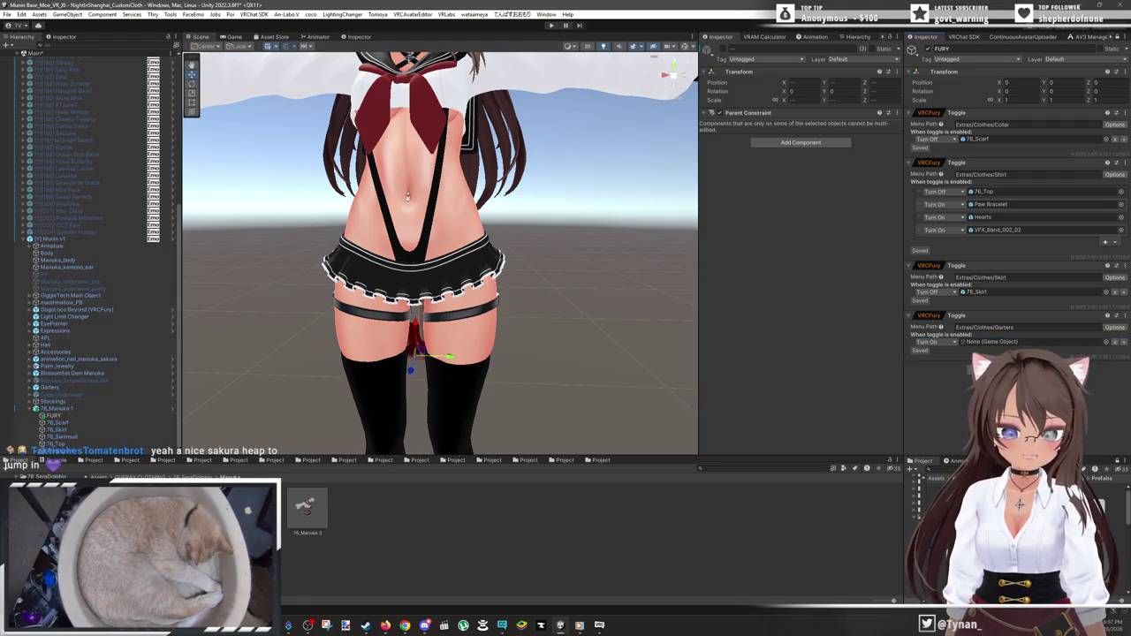
pyautogui.click(939, 342)
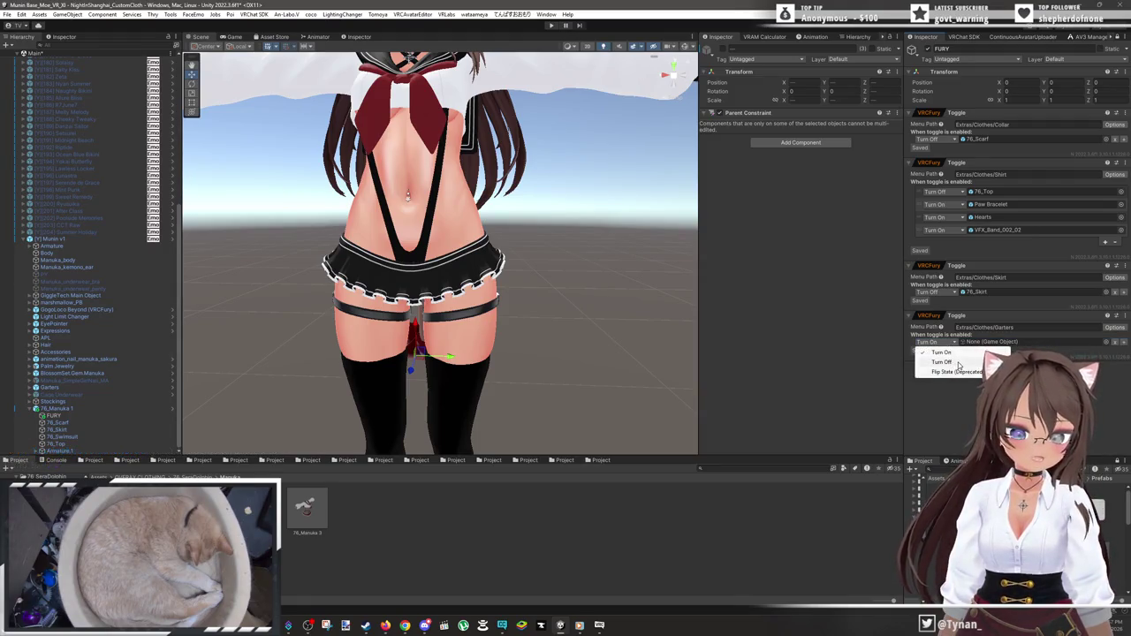
pyautogui.click(972, 361)
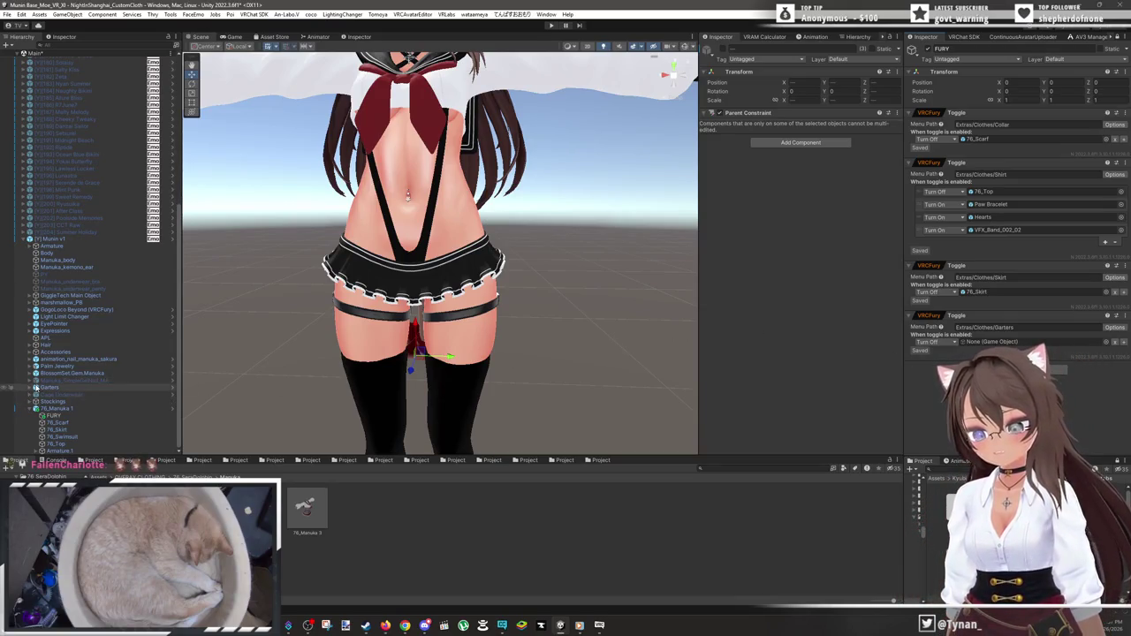
pyautogui.click(31, 387)
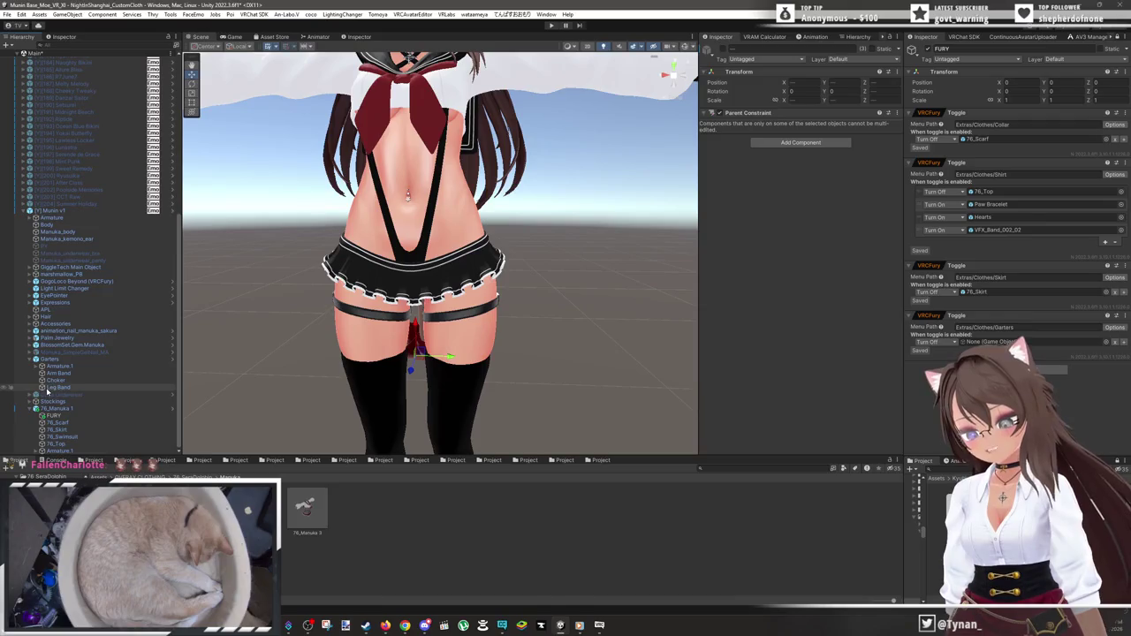
pyautogui.moveTo(267, 395); pyautogui.dragTo(968, 341)
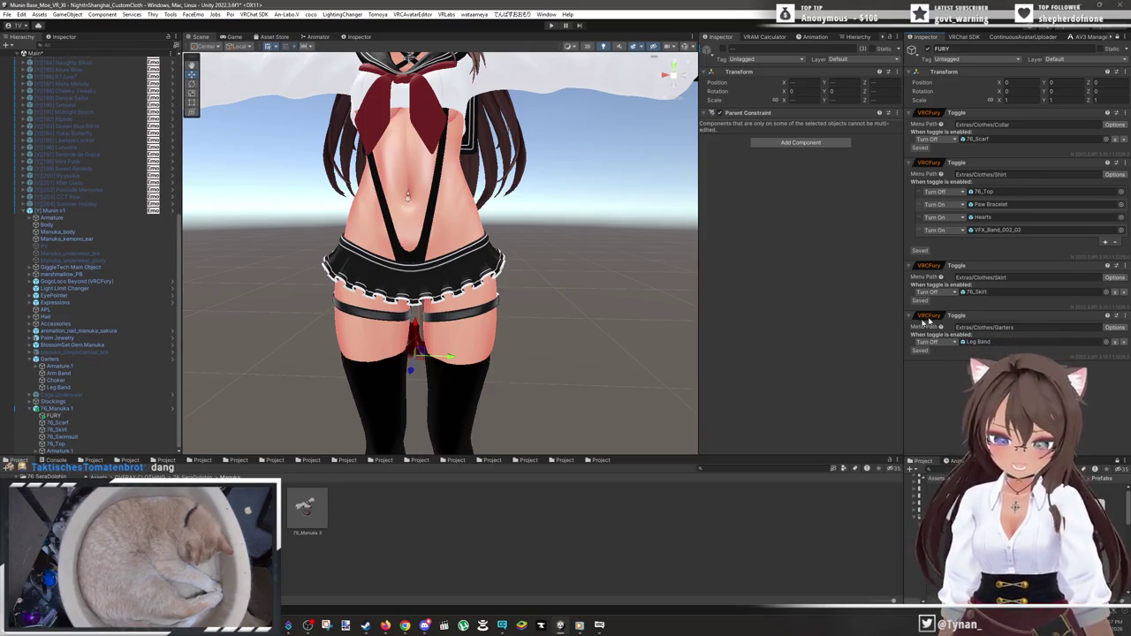
pyautogui.rightClick(1030, 318)
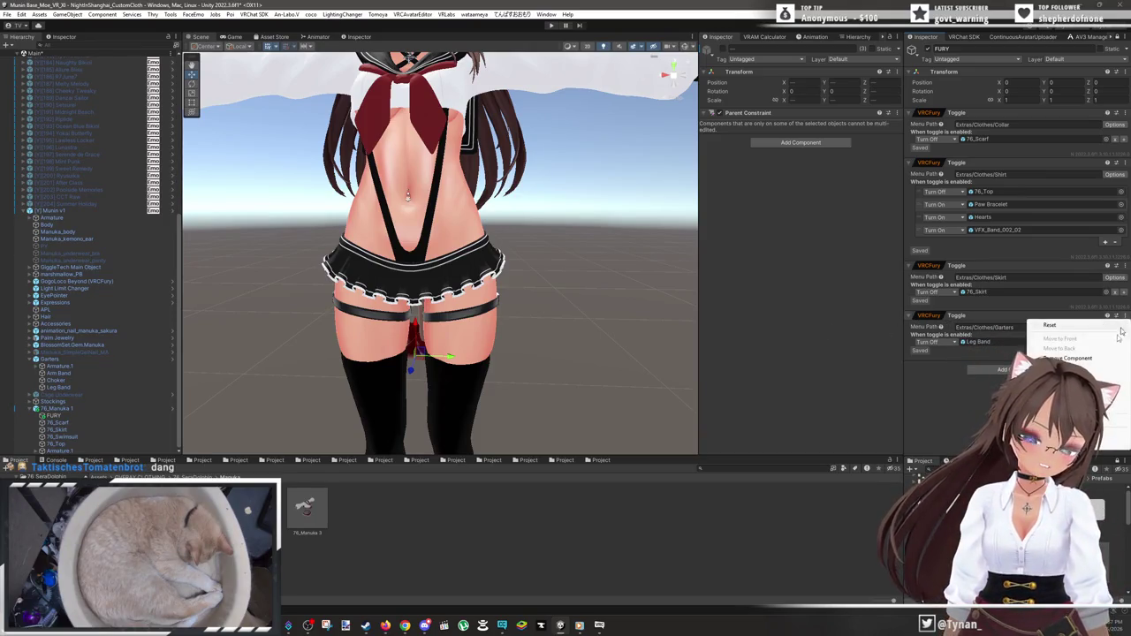
# - Duplicate the Garters toggle as a new toggle with menu path Extras/Clothes/Stockings
pyautogui.click(1061, 377)
pyautogui.click(974, 377)
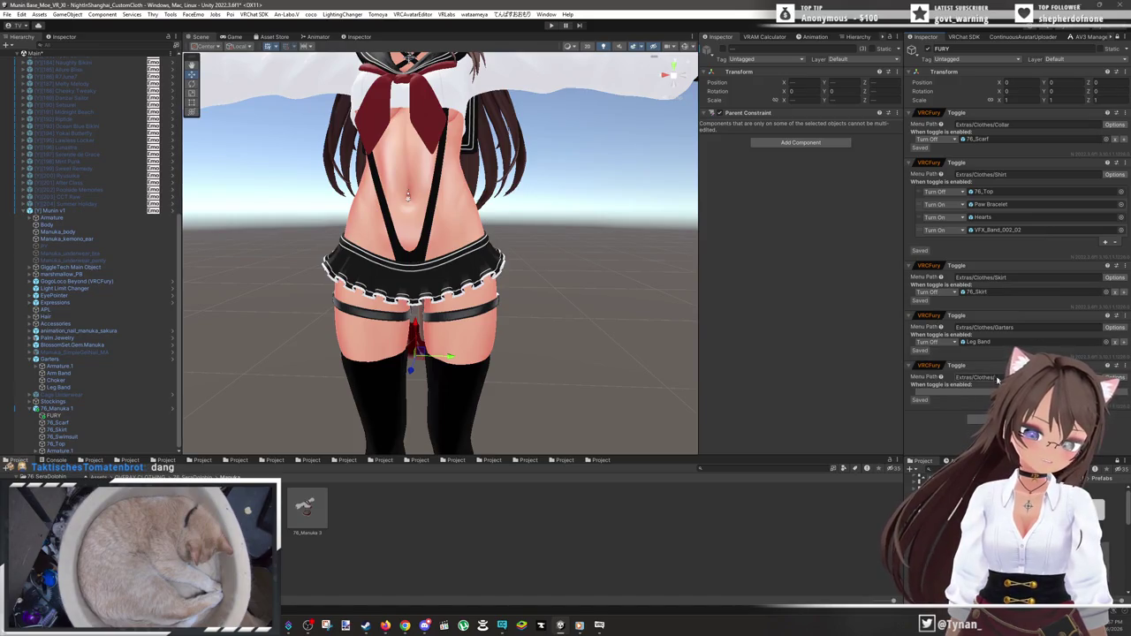
pyautogui.click(997, 378)
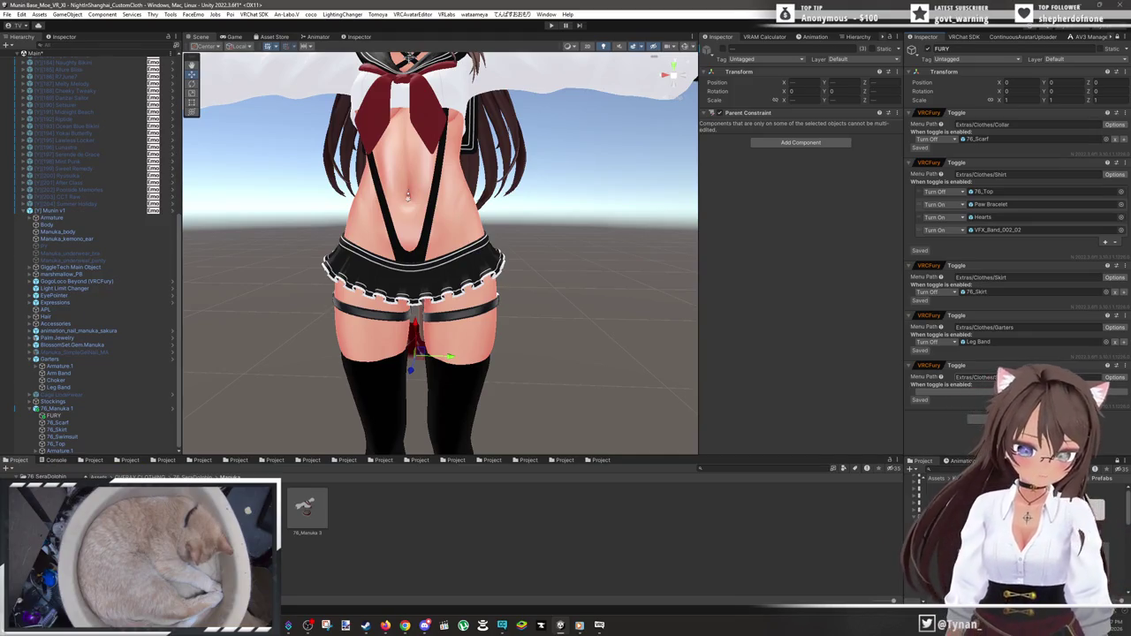
pyautogui.click(954, 392)
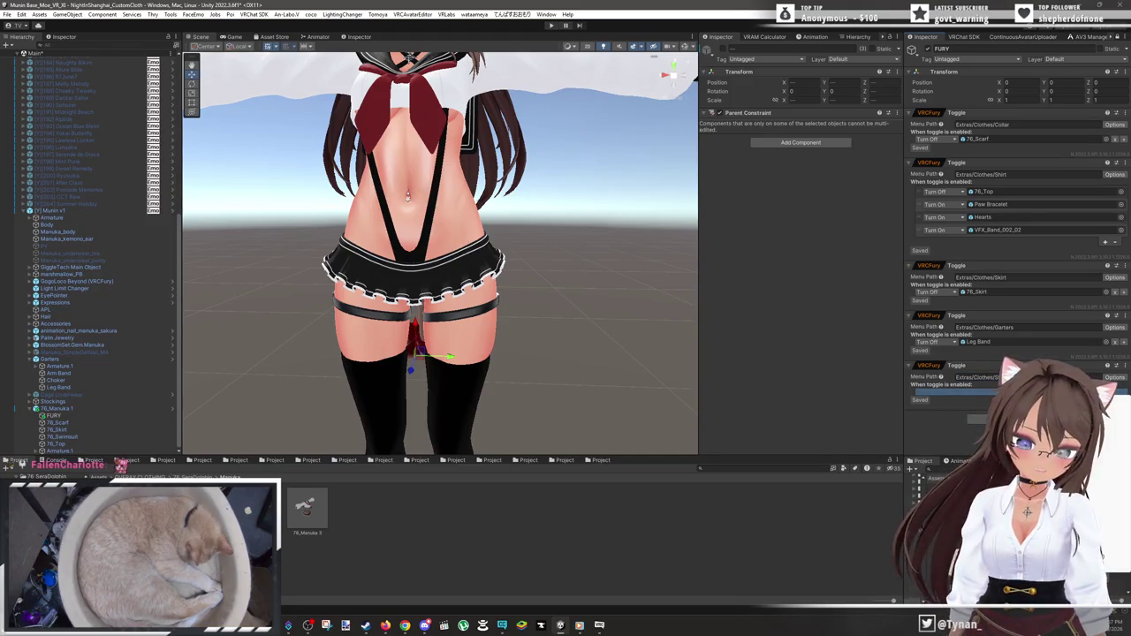
pyautogui.moveTo(619, 328); pyautogui.dragTo(608, 342)
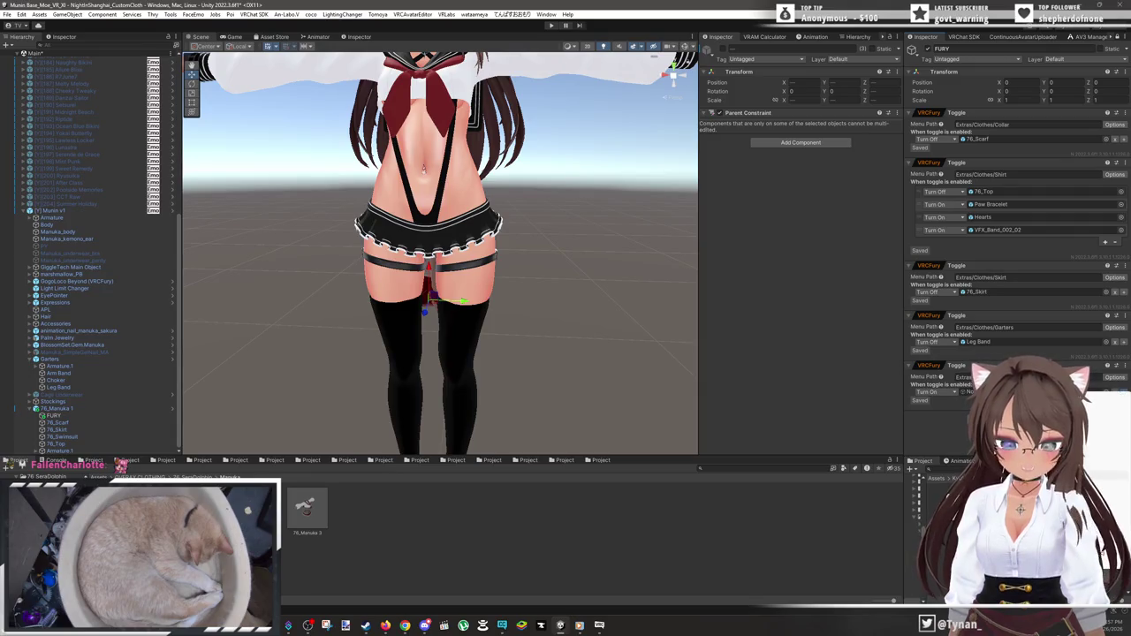
# - Add a second action to the Stockings toggle and make the first turn off Stockings
pyautogui.click(1121, 392)
pyautogui.click(956, 398)
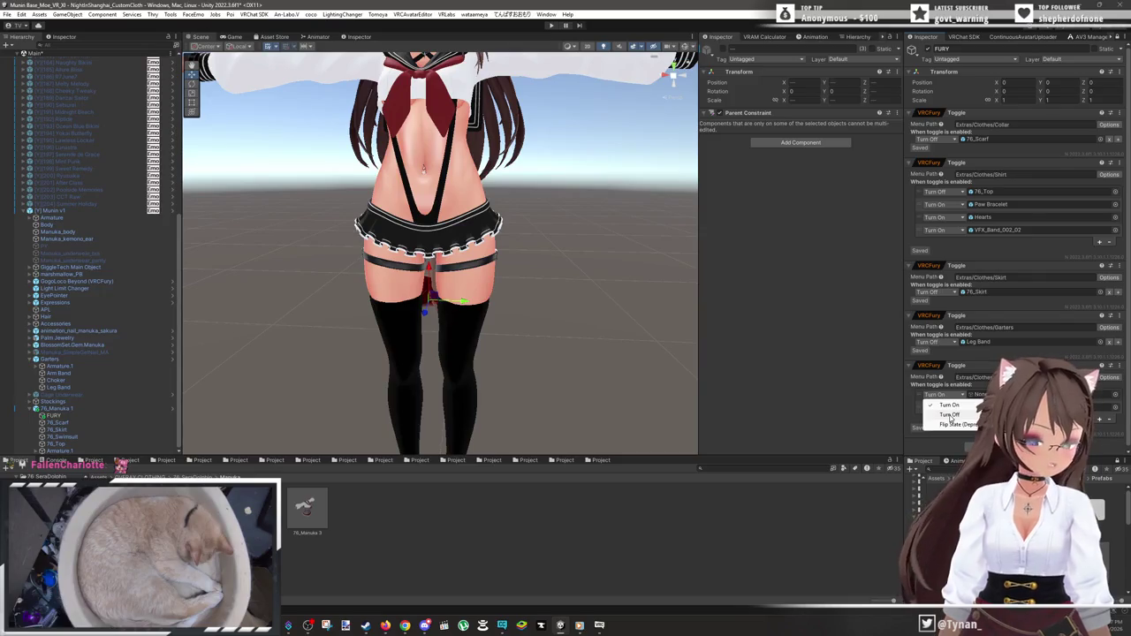
pyautogui.click(949, 415)
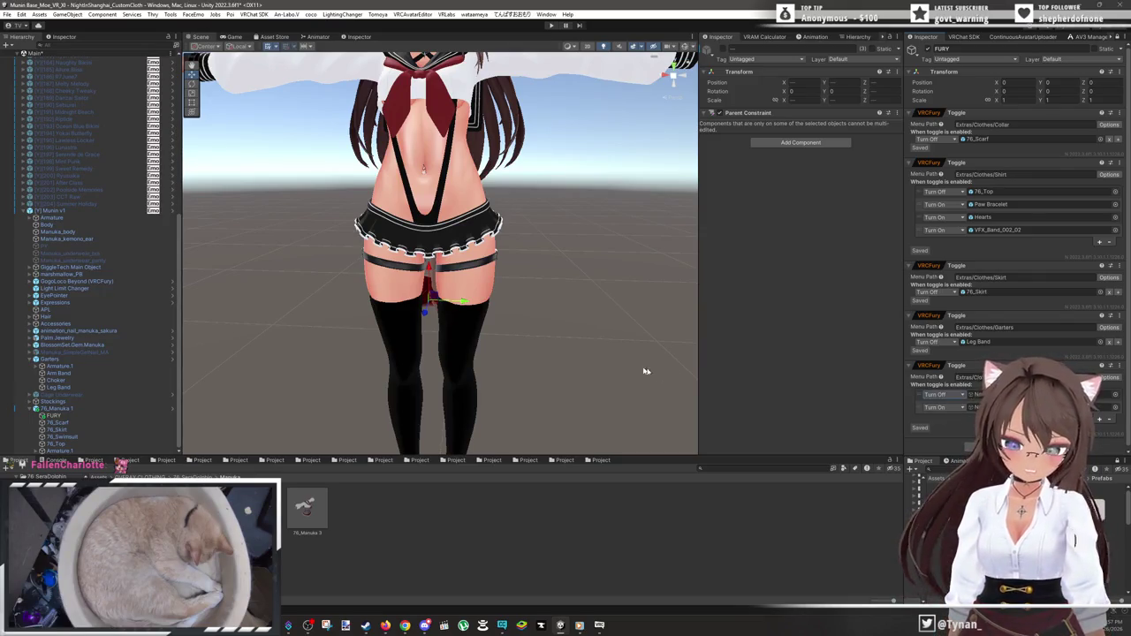
pyautogui.click(53, 402)
pyautogui.moveTo(58, 403); pyautogui.dragTo(59, 403)
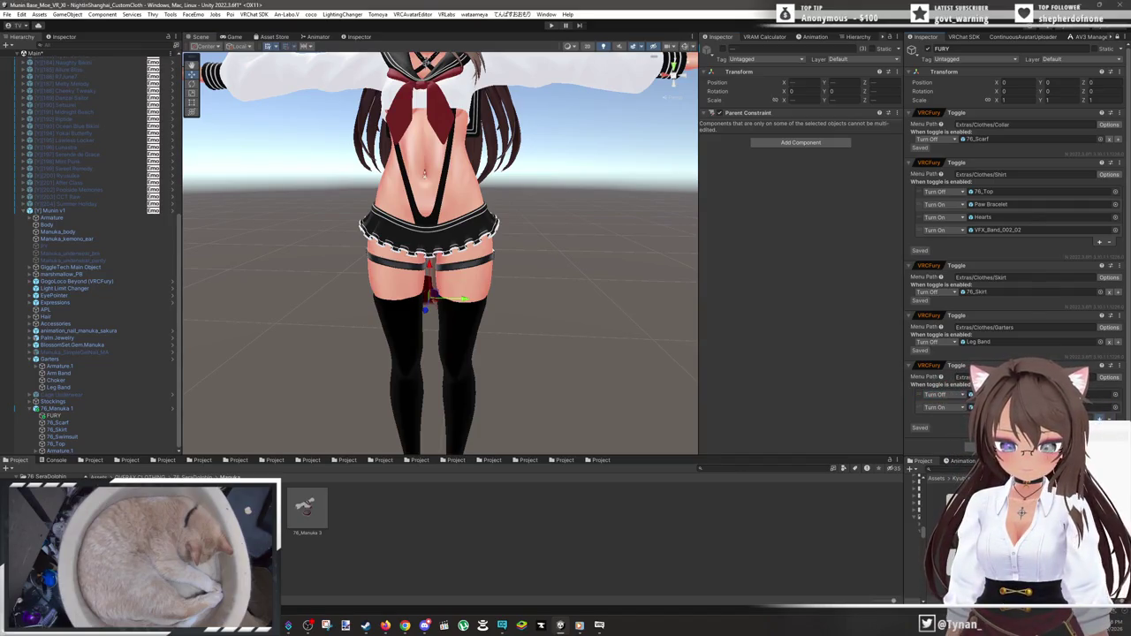
pyautogui.scroll(-2, 1017, 239)
pyautogui.scroll(-1, 935, 397)
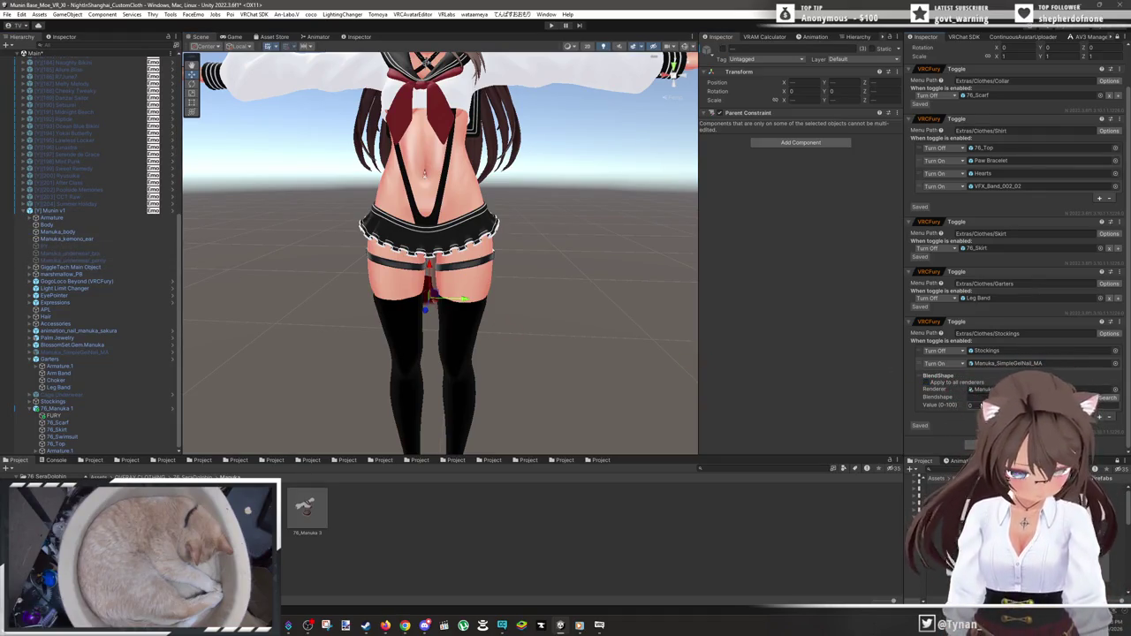
# - Pick Manuka_body's Stocking blend shape for the Stockings toggle's BlendShape action
pyautogui.click(1043, 397)
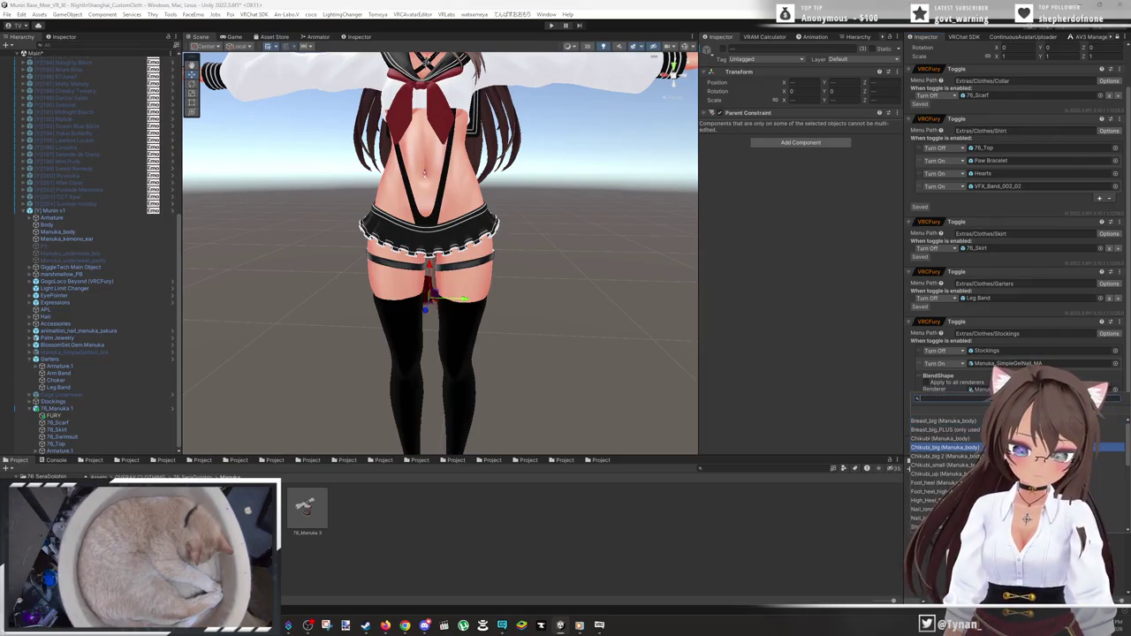
pyautogui.write('st')
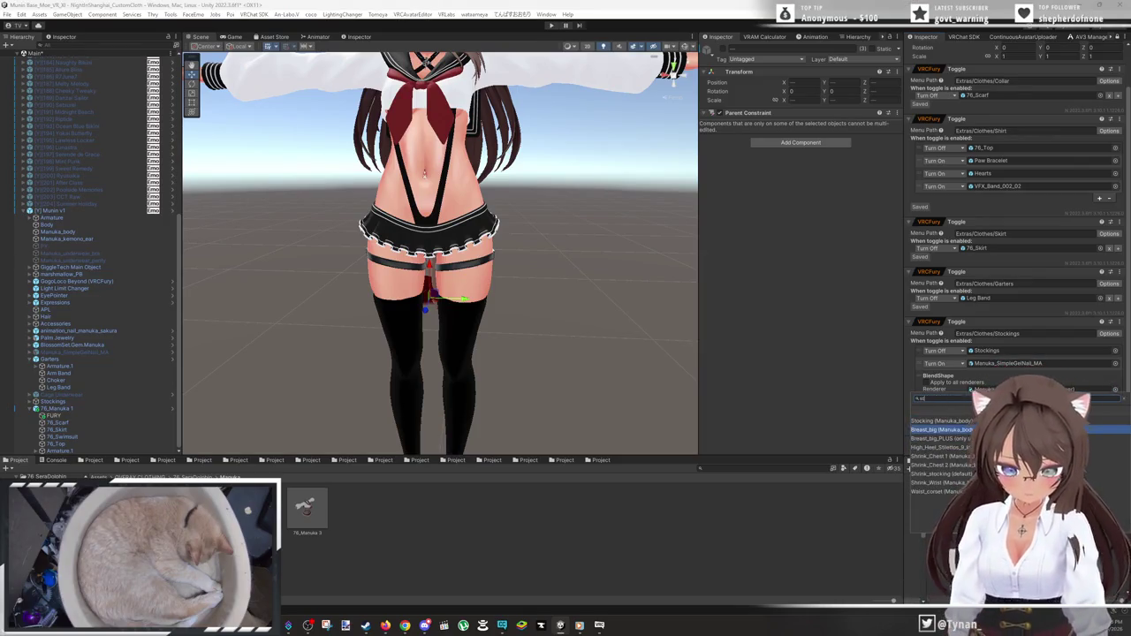
pyautogui.write('o')
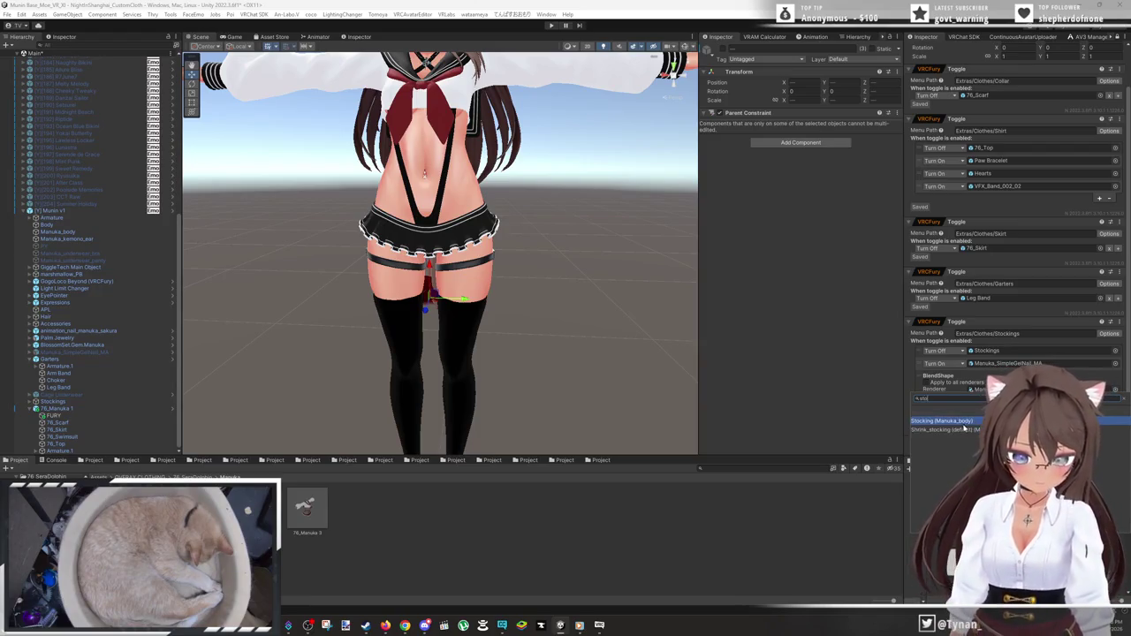
pyautogui.click(961, 423)
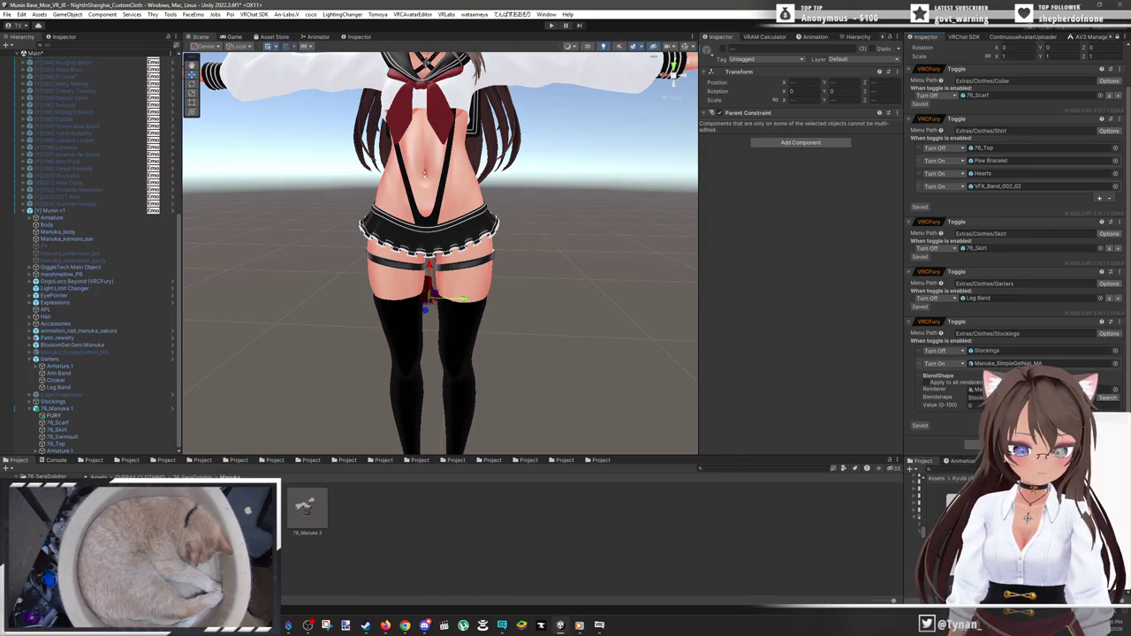
pyautogui.scroll(-1, 1016, 230)
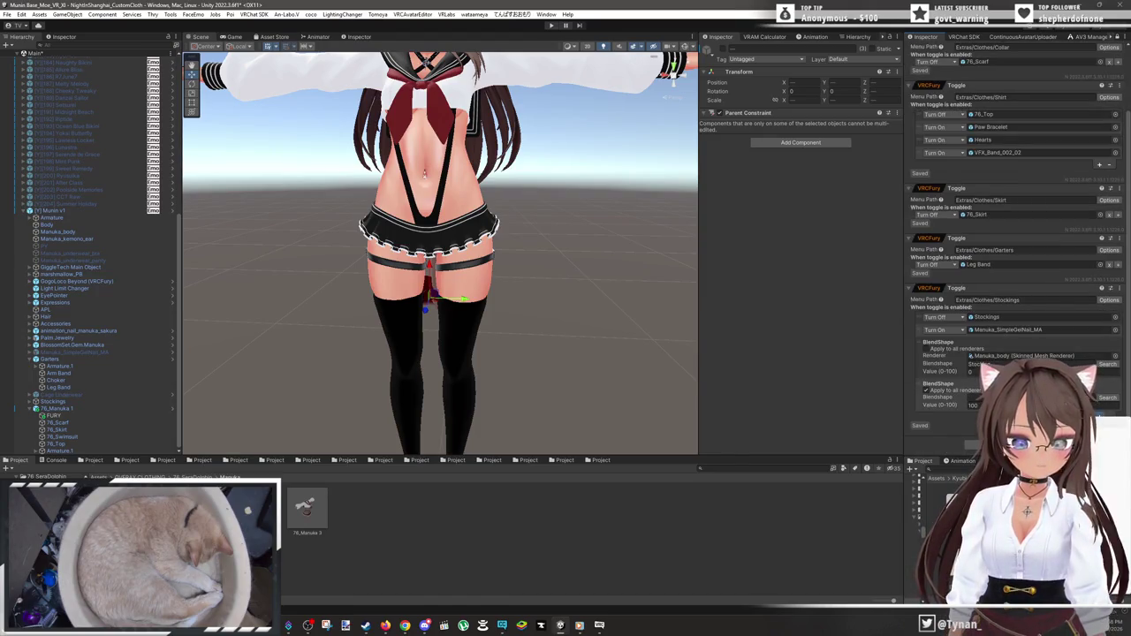
pyautogui.scroll(2, 1016, 230)
pyautogui.scroll(-3, 1016, 230)
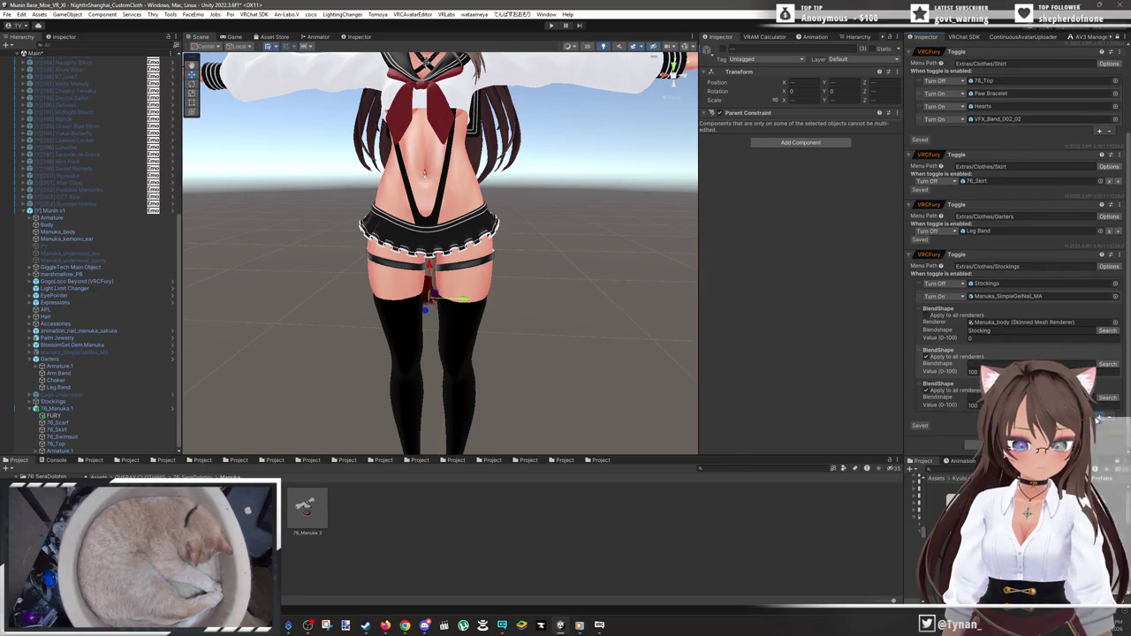
# - Add more BlendShape entries to the Stockings toggle
pyautogui.click(1099, 417)
pyautogui.scroll(-1, 1099, 417)
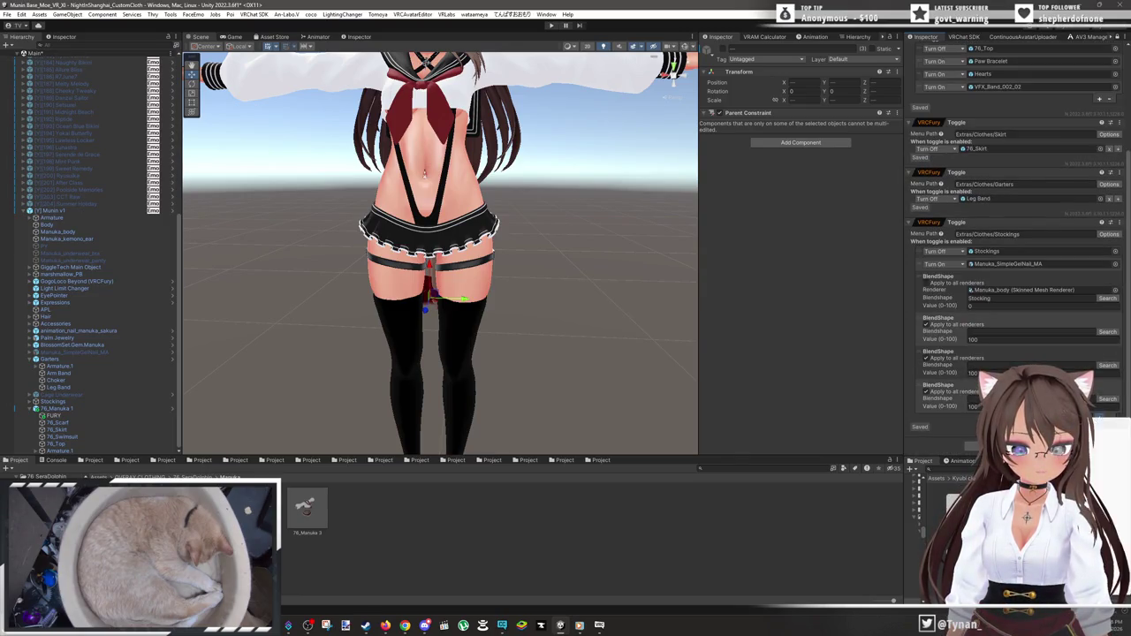
pyautogui.click(1099, 418)
pyautogui.scroll(-1, 1099, 421)
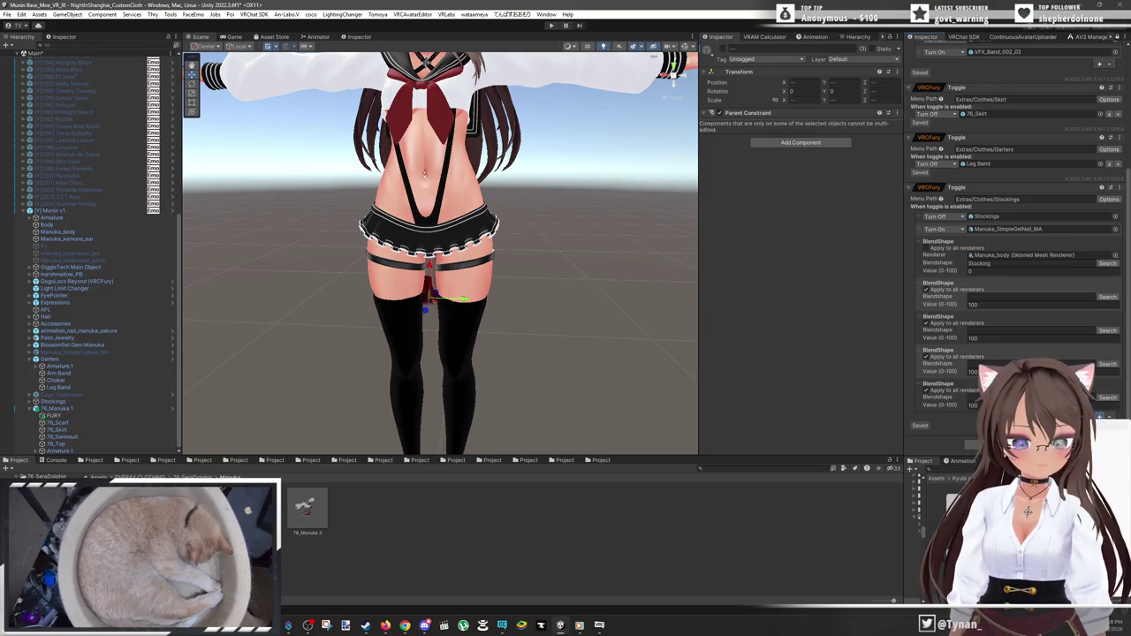
pyautogui.click(1099, 417)
pyautogui.scroll(-1, 1099, 417)
# - Set the Value of each blend-shape entry to 0
pyautogui.click(974, 405)
pyautogui.write('0')
pyautogui.click(976, 371)
pyautogui.write('0')
pyautogui.click(976, 338)
pyautogui.write('0')
pyautogui.click(981, 304)
pyautogui.write('0')
pyautogui.click(994, 270)
pyautogui.write('0')
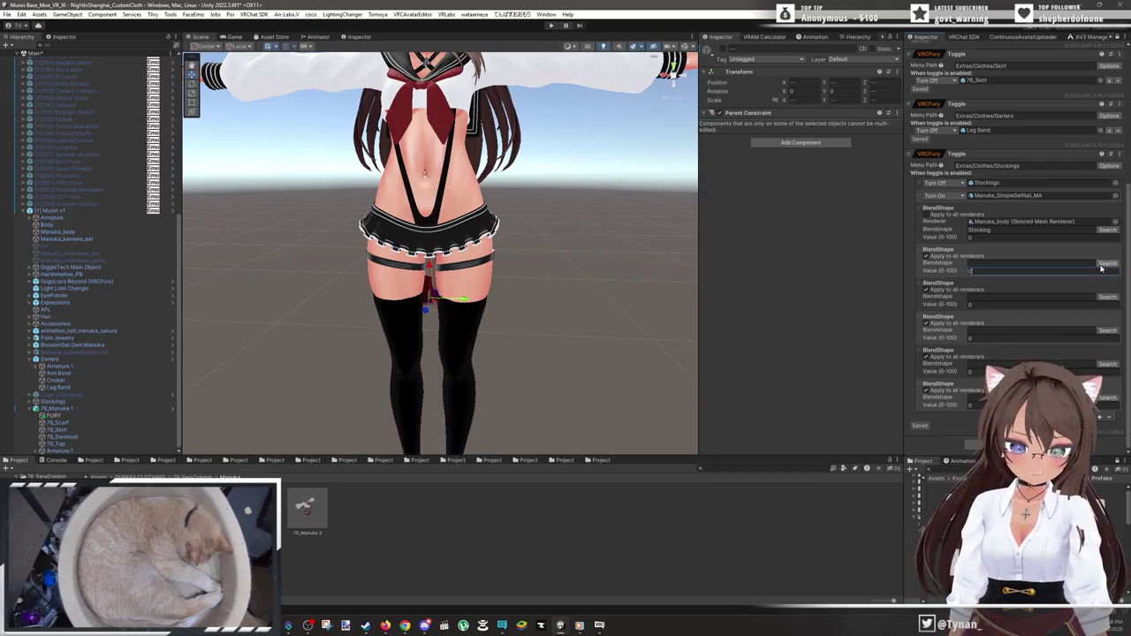
# - Assign Shrink_Knee and Shrink_LowerLeg to the second and third Stockings blend-shape entries
pyautogui.click(1101, 266)
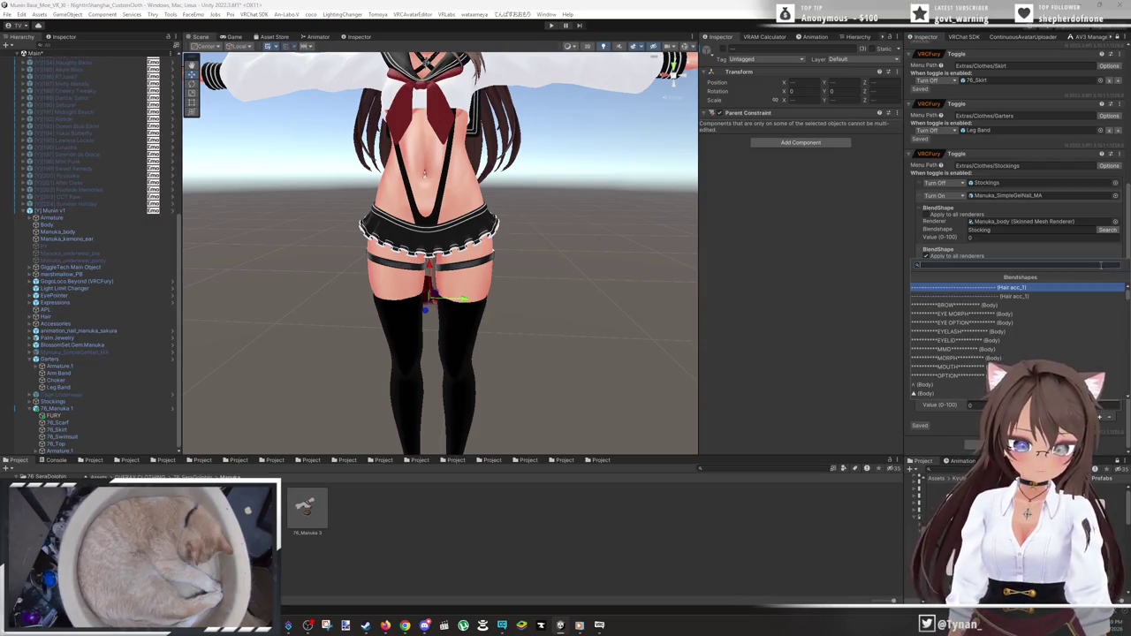
pyautogui.write('kne')
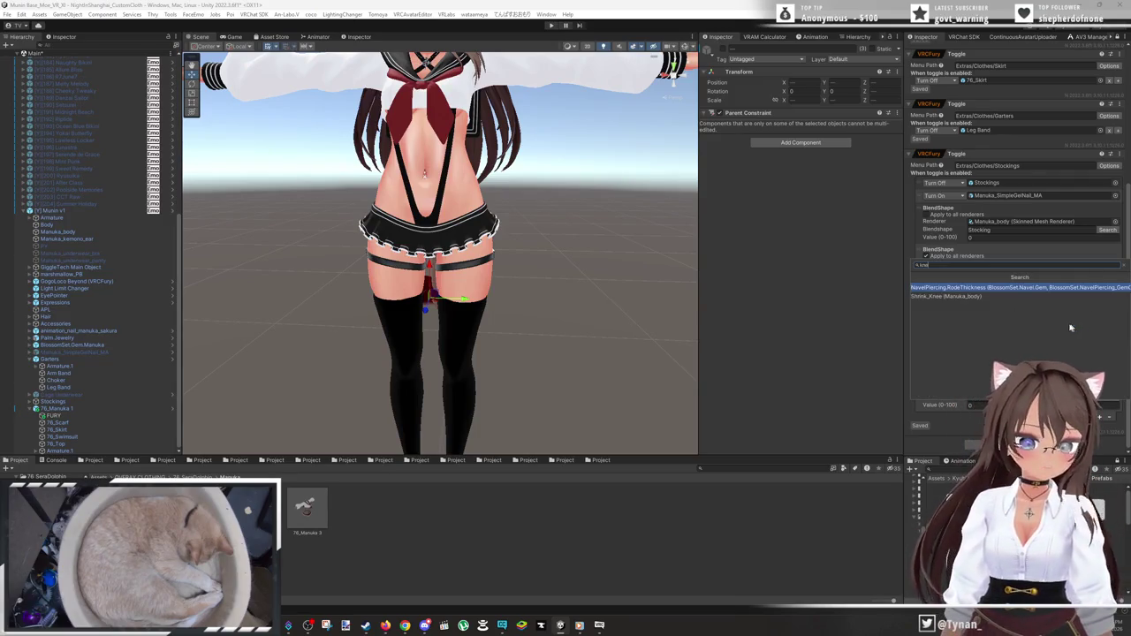
pyautogui.click(1038, 299)
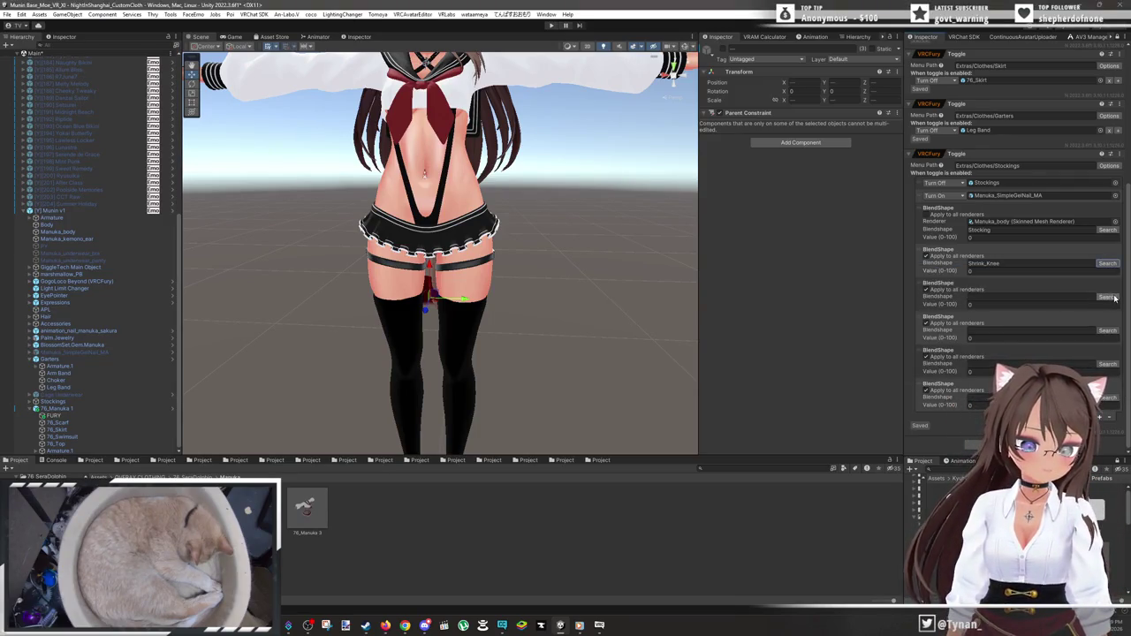
pyautogui.click(1111, 298)
pyautogui.write('low')
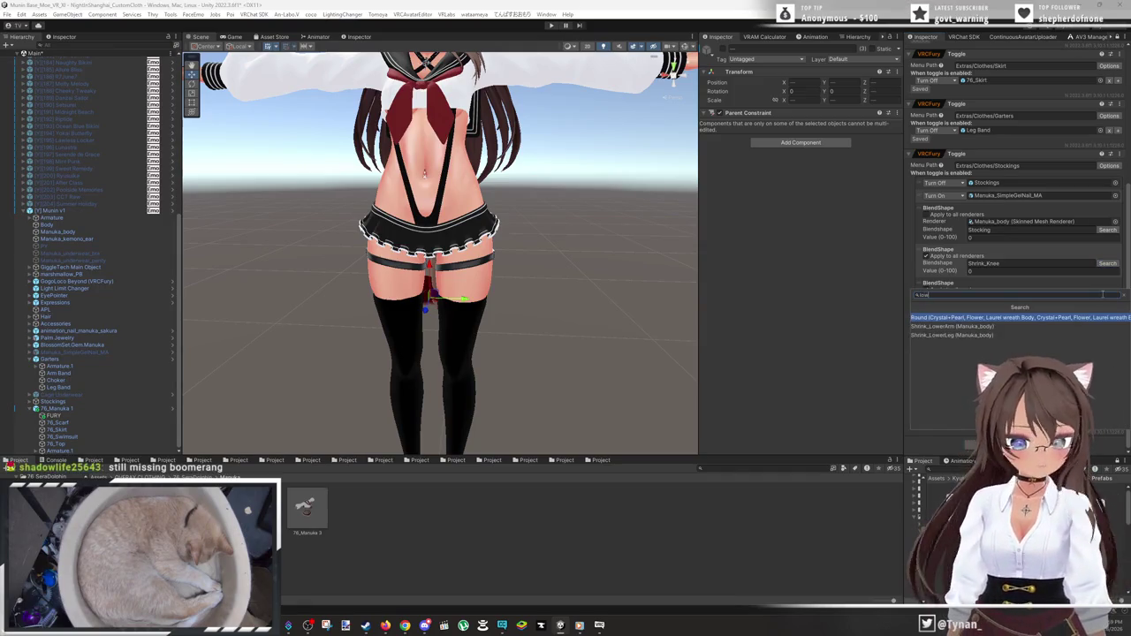
pyautogui.click(952, 335)
# - Assign Shrink_Ankle, Shrink_Foot and Shrink_Toe to the fourth, fifth and sixth entries
pyautogui.click(1103, 332)
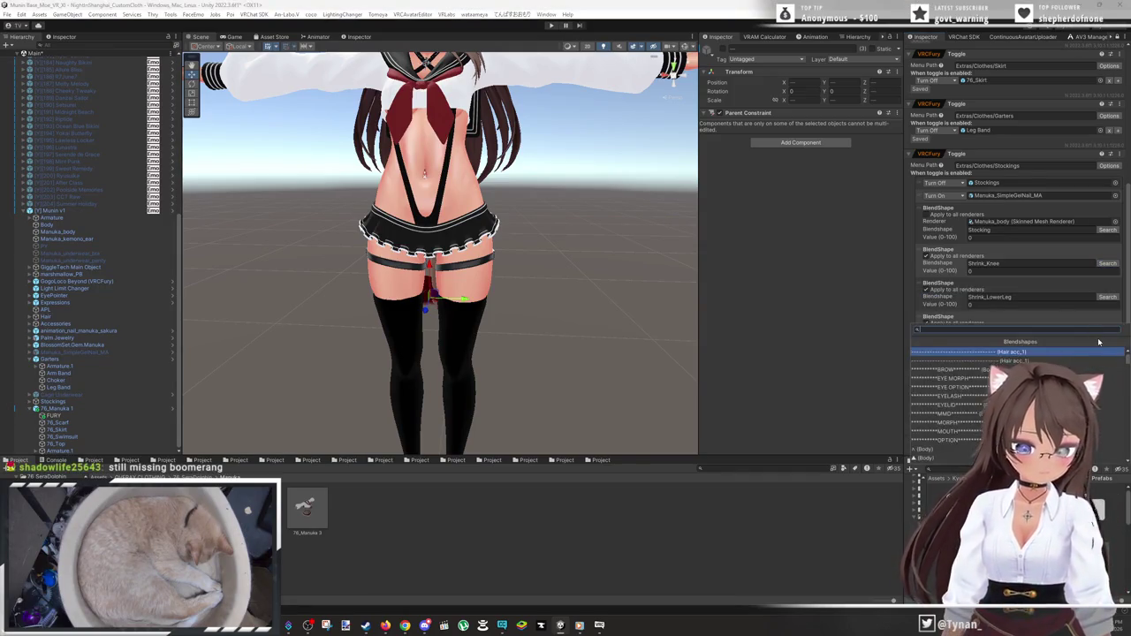
pyautogui.write('ank')
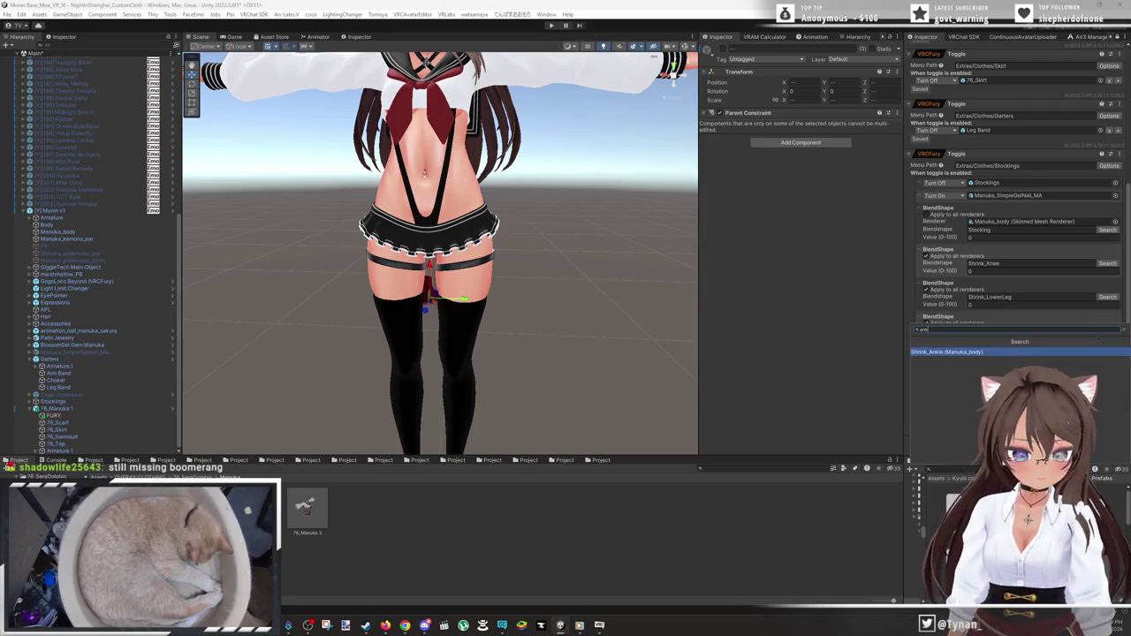
pyautogui.click(1055, 352)
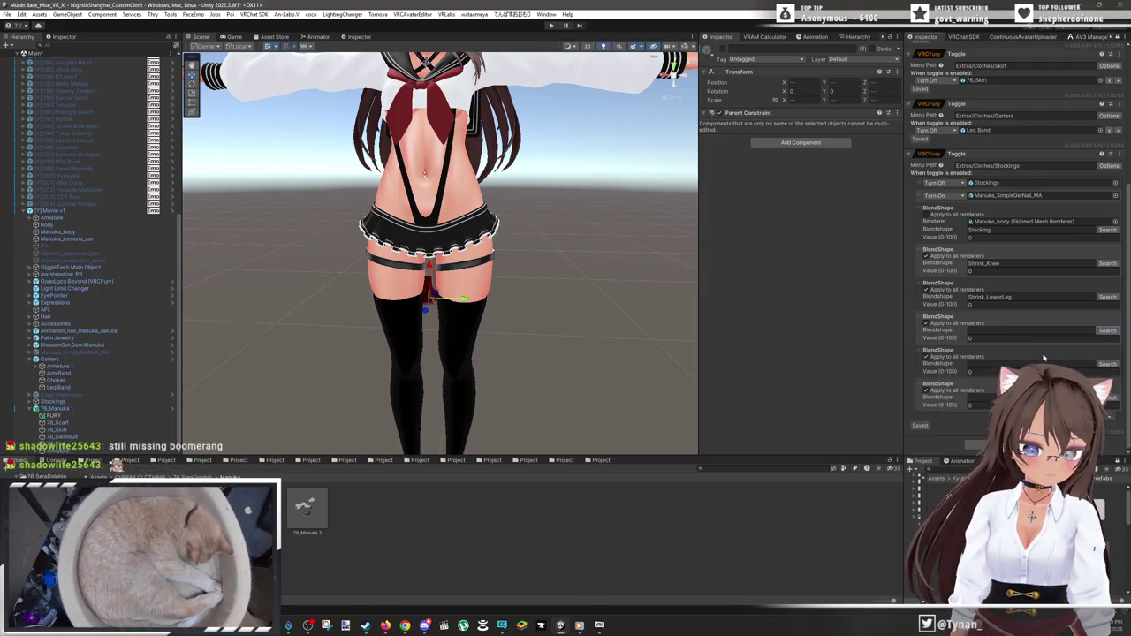
pyautogui.click(1107, 364)
pyautogui.write('foot')
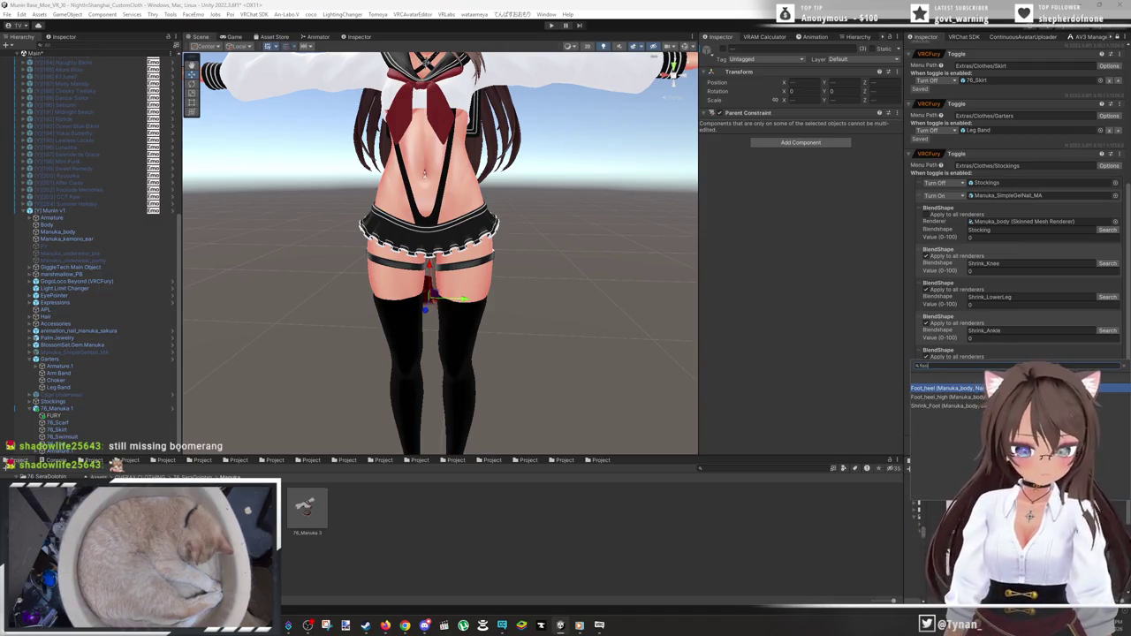
pyautogui.click(948, 406)
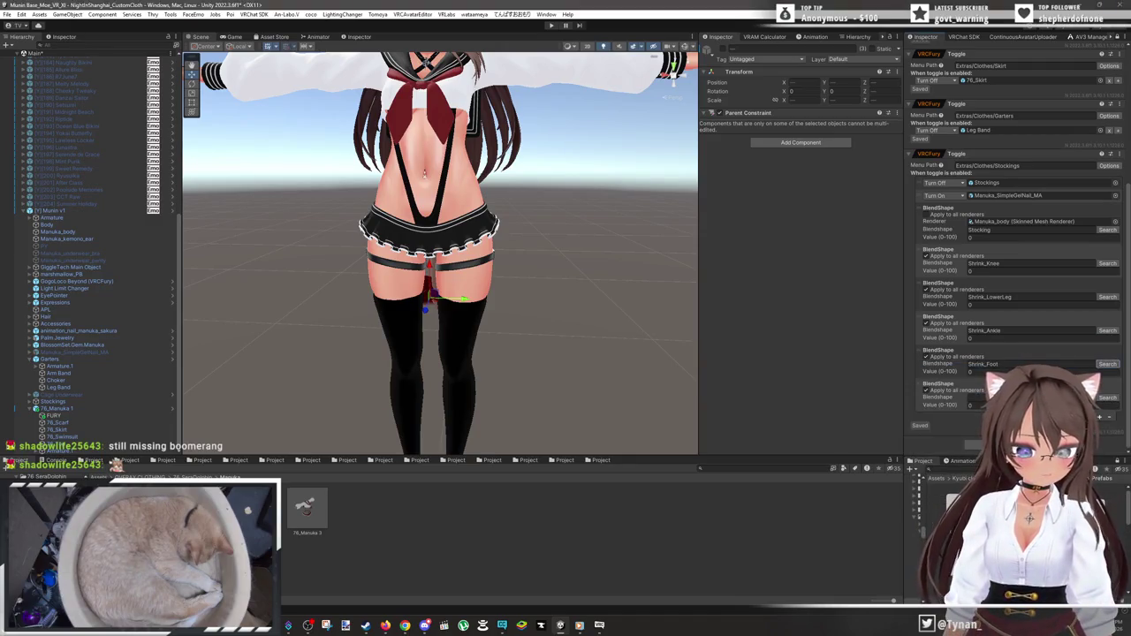
pyautogui.click(1108, 398)
pyautogui.write('toe')
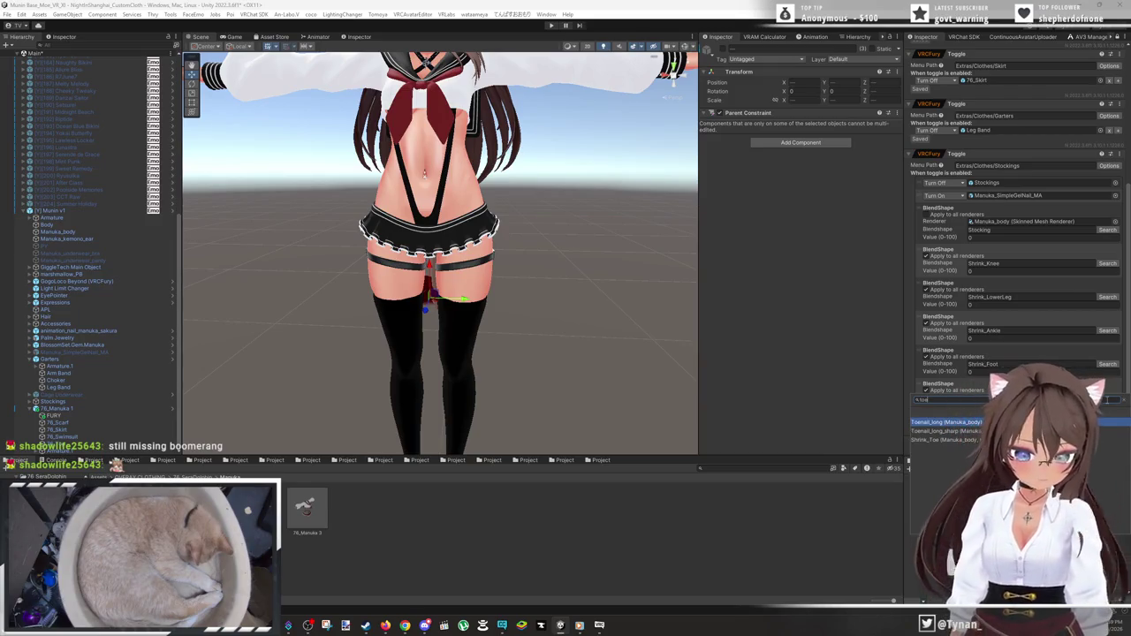
pyautogui.click(968, 439)
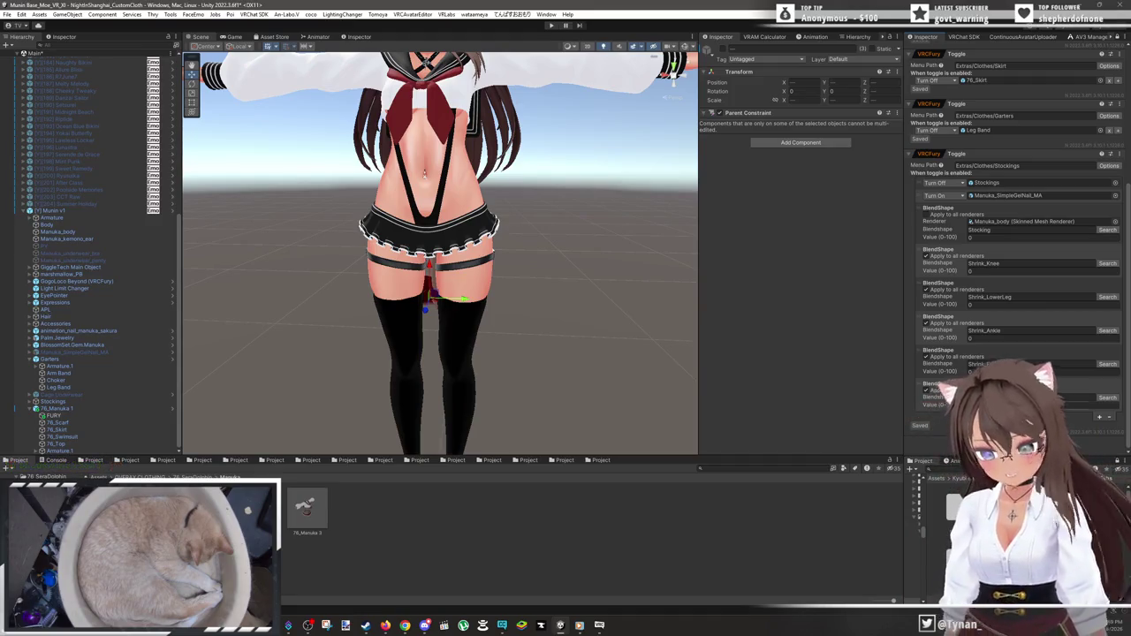
# - Toggle the Cage Underwear object active and hide the sailor uniform and skirt on the model
pyautogui.click(82, 394)
pyautogui.hotkey('alt', 'shift', 'a')
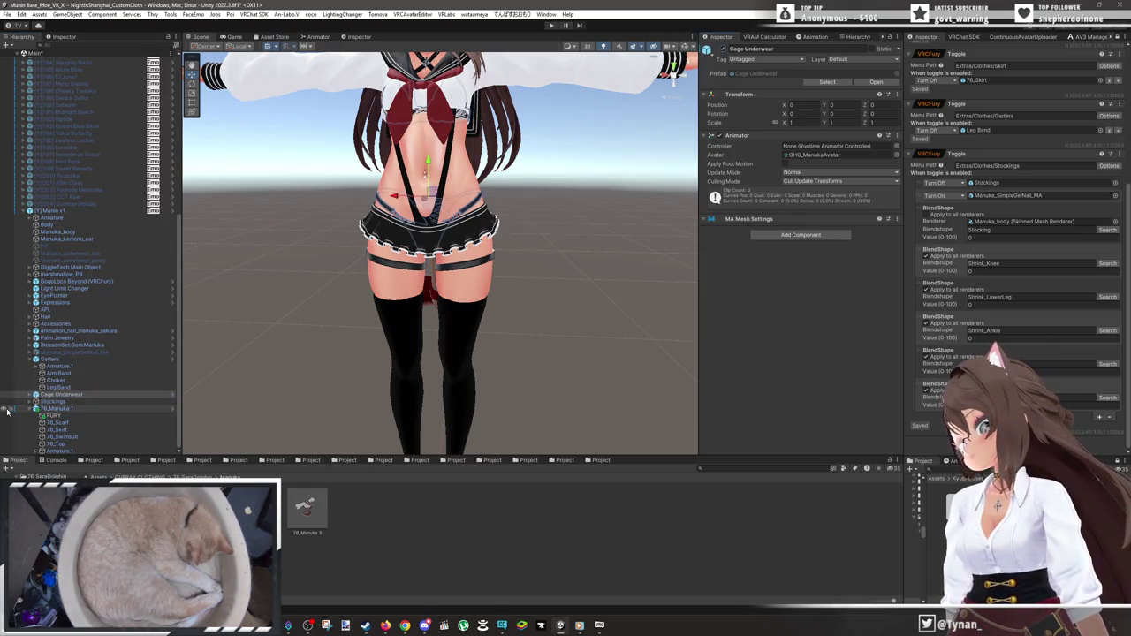
pyautogui.click(7, 411)
pyautogui.click(498, 235)
pyautogui.scroll(5, 504, 225)
pyautogui.moveTo(508, 171); pyautogui.dragTo(423, 237)
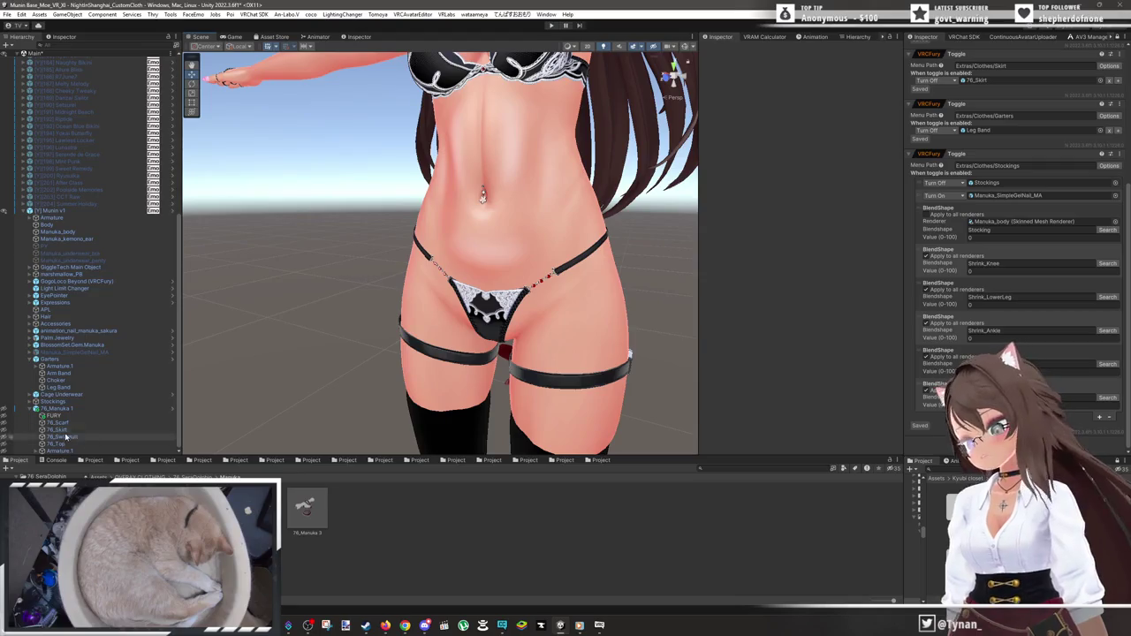
# - Inspect the OHO_shorts_A_ribbon piece inside the Cage Underwear group around the avatar's hips
pyautogui.click(36, 394)
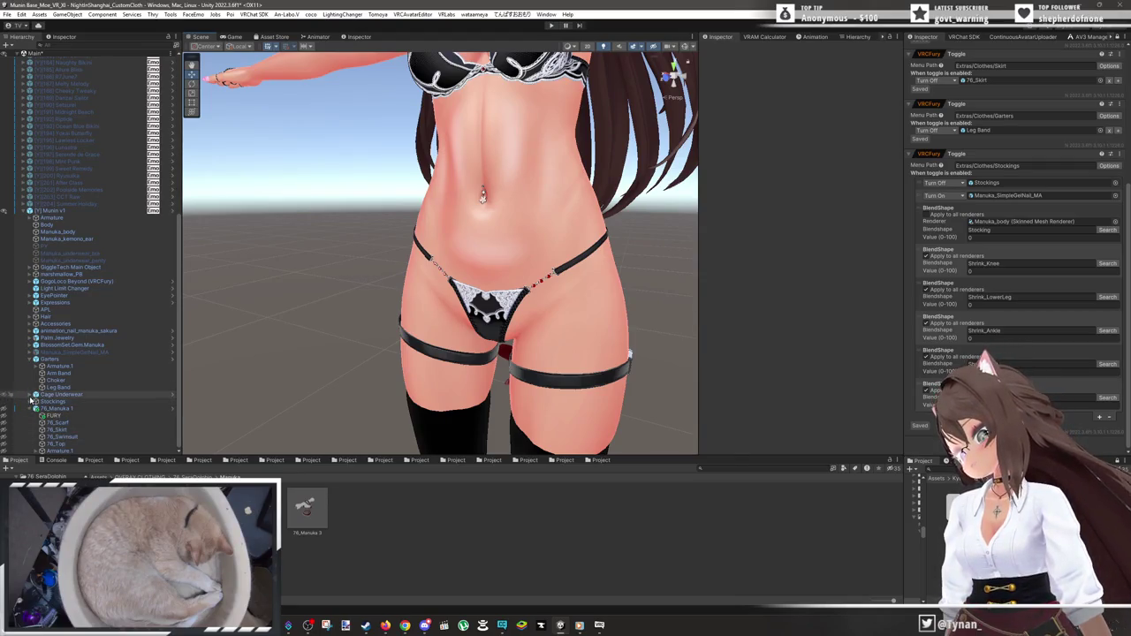
pyautogui.click(41, 416)
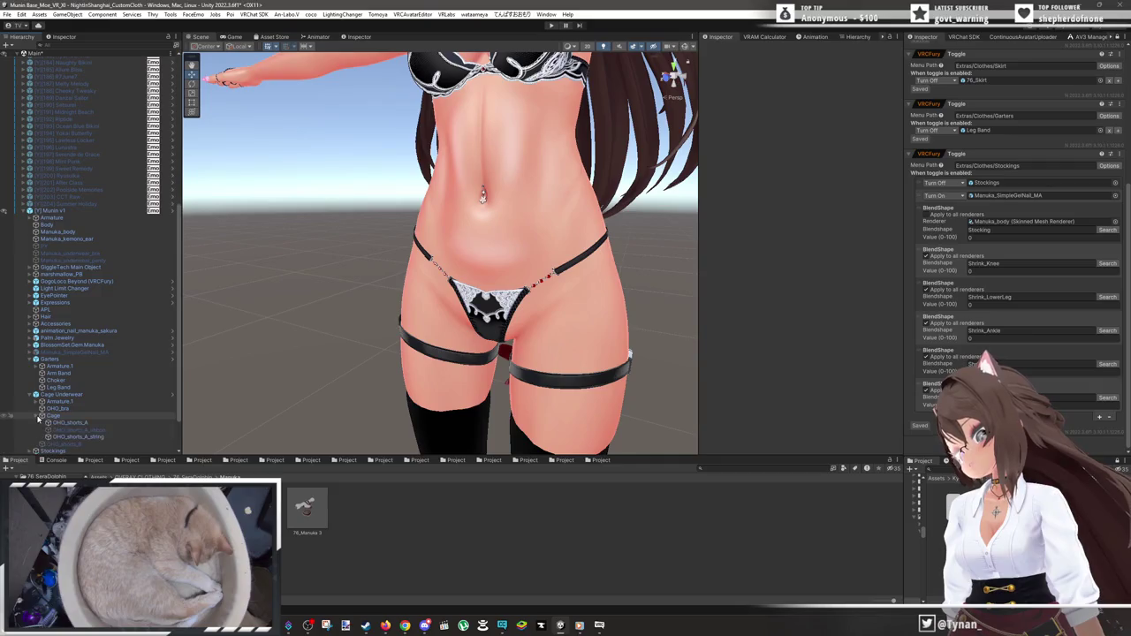
pyautogui.click(78, 430)
pyautogui.press('w')
pyautogui.moveTo(463, 259)
pyautogui.mouseDown()
pyautogui.moveTo(410, 244)
pyautogui.moveTo(459, 236)
pyautogui.moveTo(285, 222)
pyautogui.moveTo(344, 286)
pyautogui.moveTo(470, 234)
pyautogui.moveTo(571, 253)
pyautogui.mouseUp()
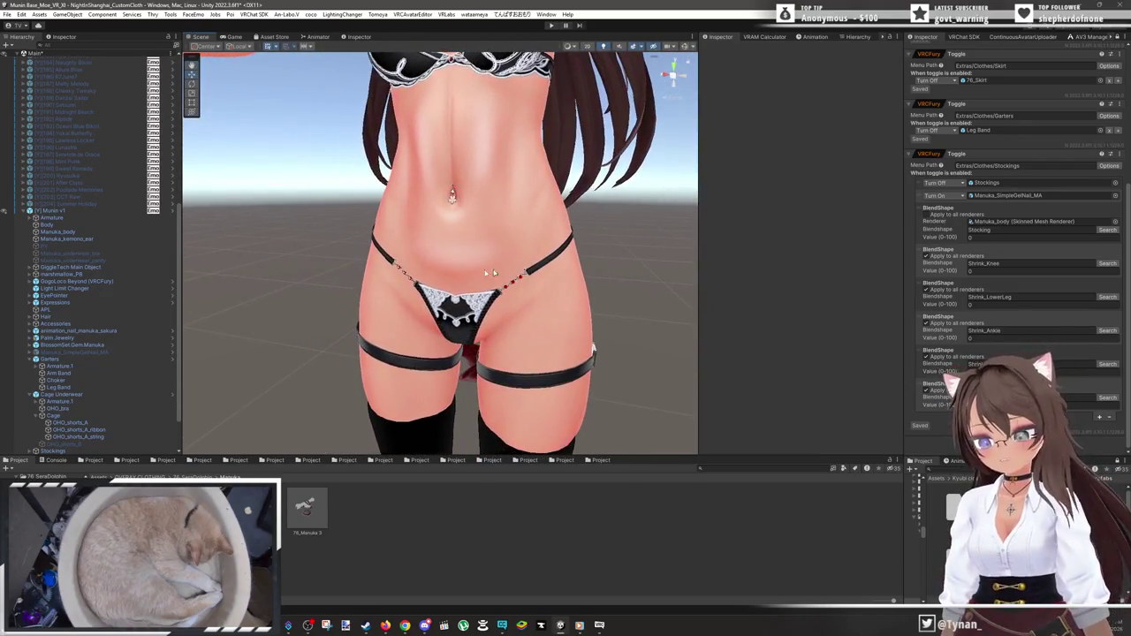
pyautogui.click(36, 417)
pyautogui.click(30, 395)
# - Make the 76_Manuka outfit visible and frame the avatar in the Scene view
pyautogui.click(68, 396)
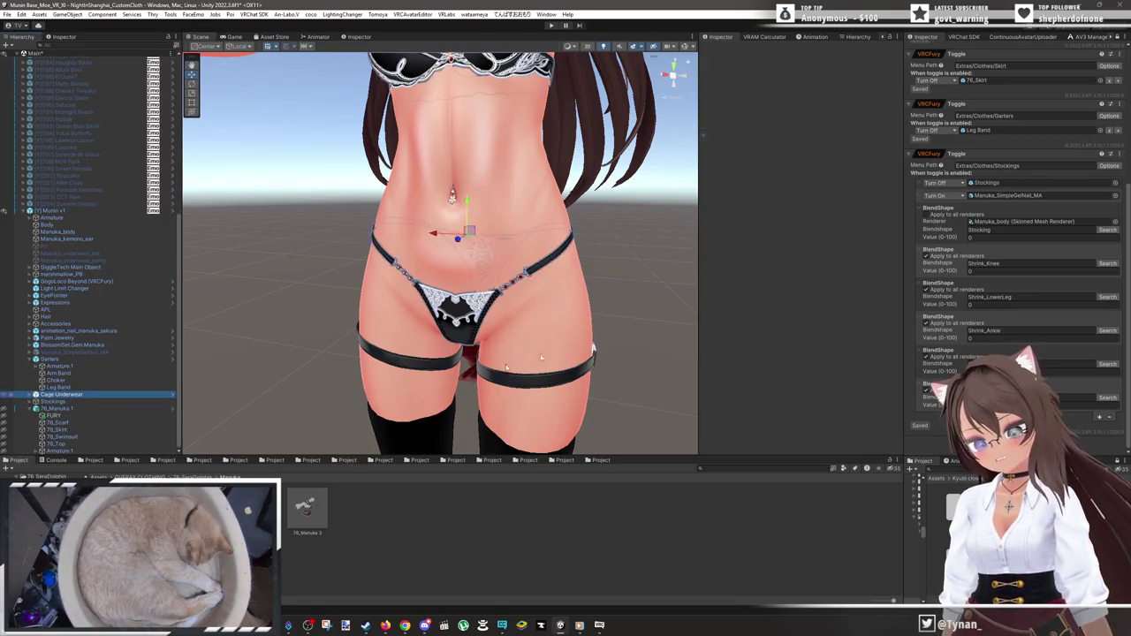
pyautogui.click(7, 409)
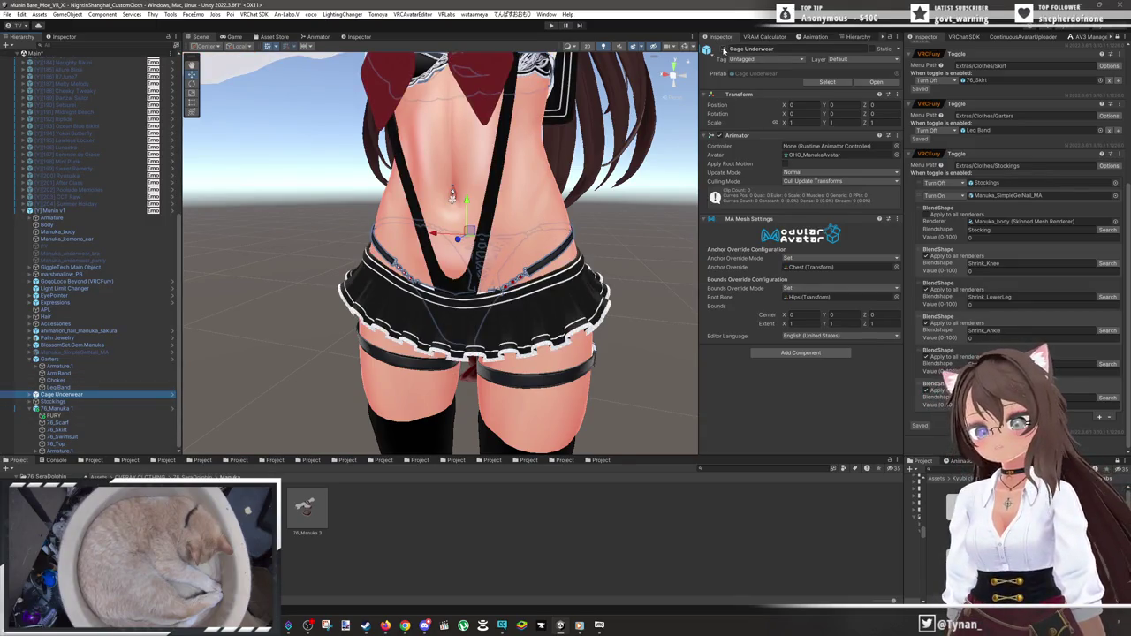
pyautogui.scroll(-5, 621, 303)
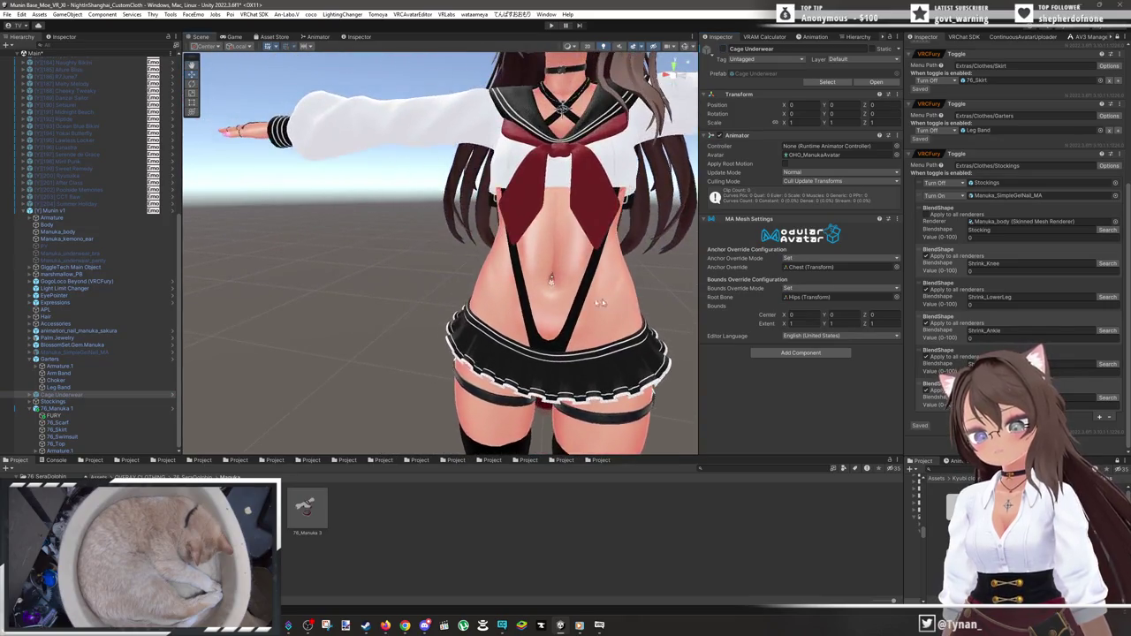
pyautogui.press('f')
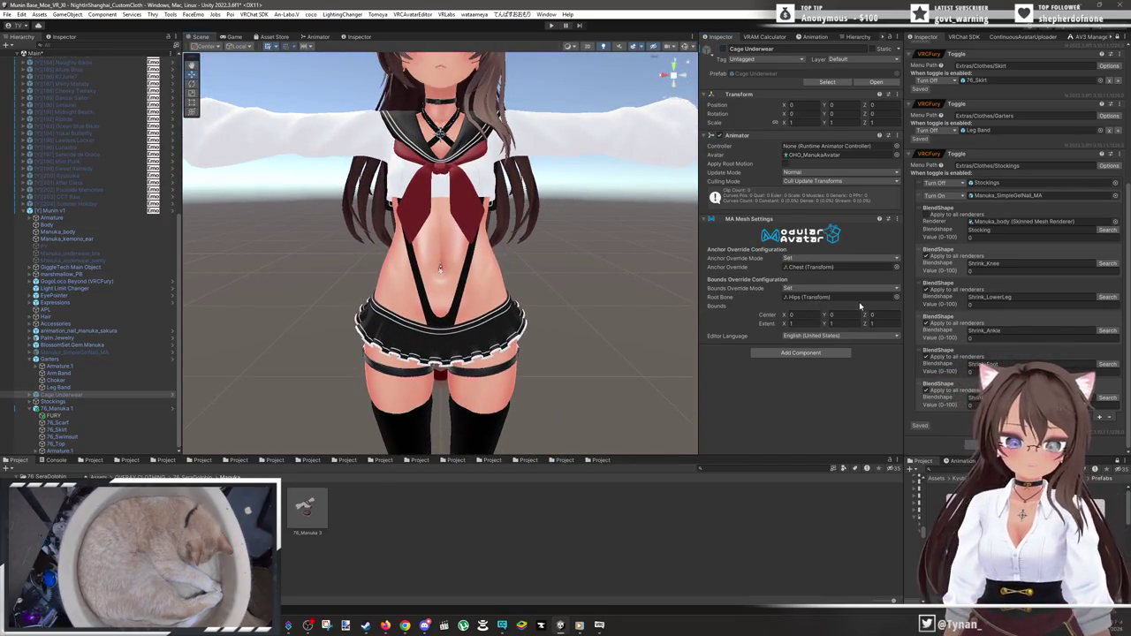
pyautogui.scroll(5, 570, 297)
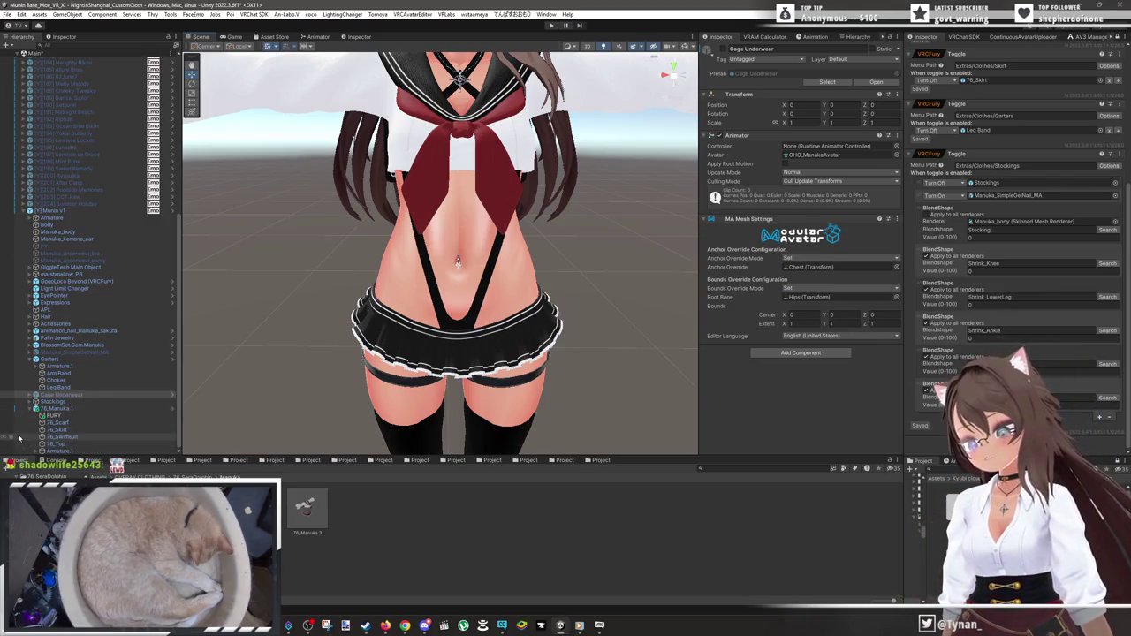
# - Hide 76_Skirt, 76_Top and 76_Scarf so only the black swimsuit remains
pyautogui.click(4, 430)
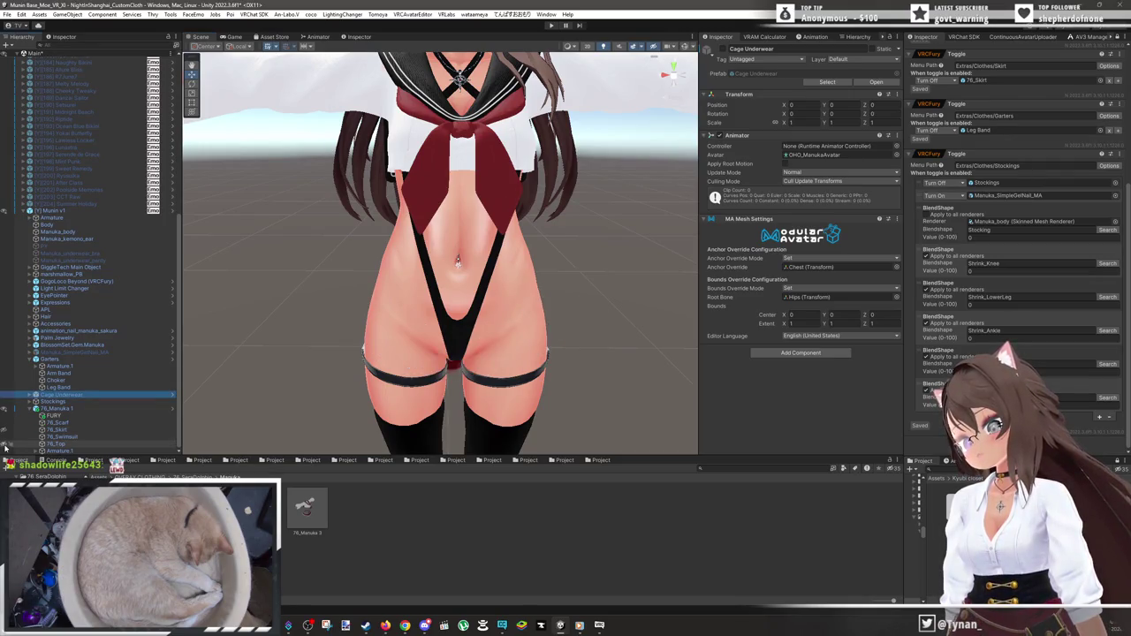
pyautogui.click(5, 446)
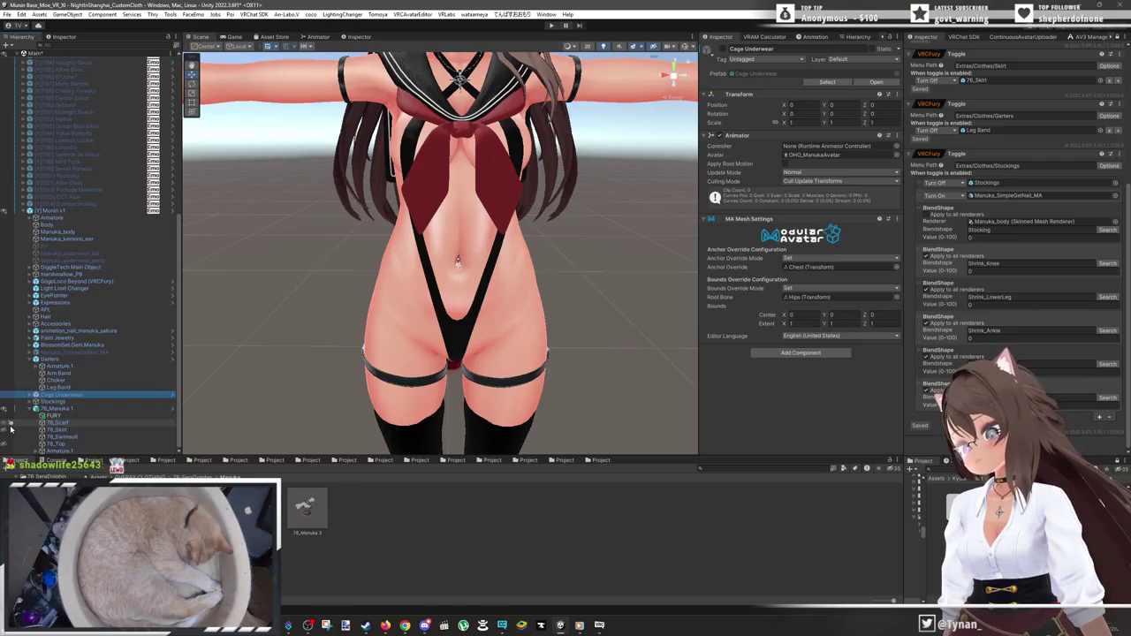
pyautogui.click(4, 425)
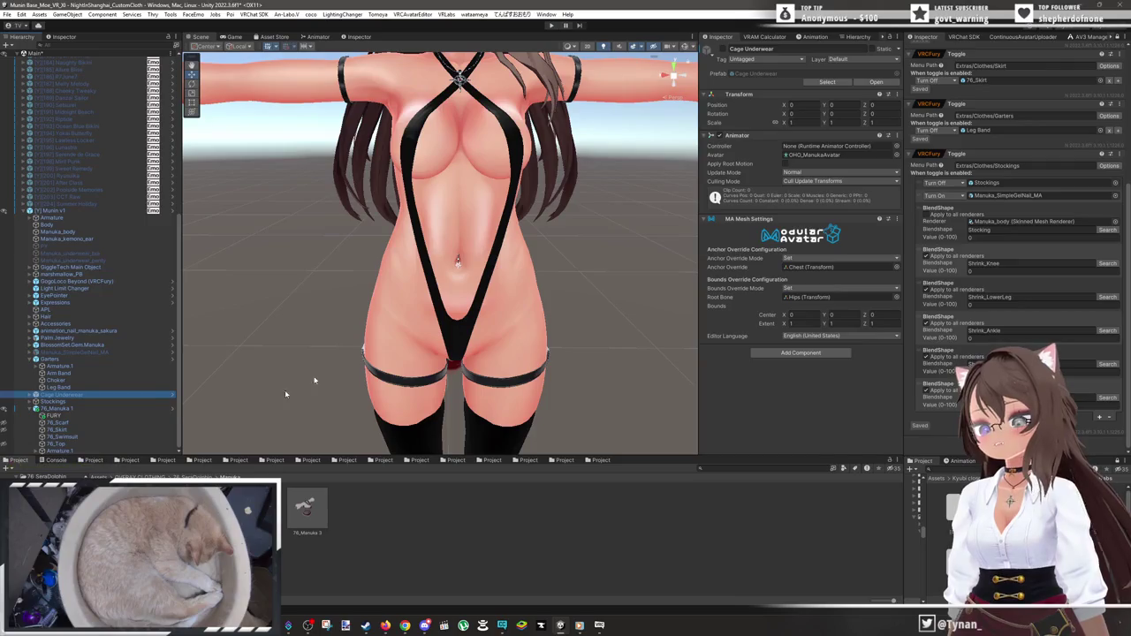
pyautogui.scroll(-3, 461, 346)
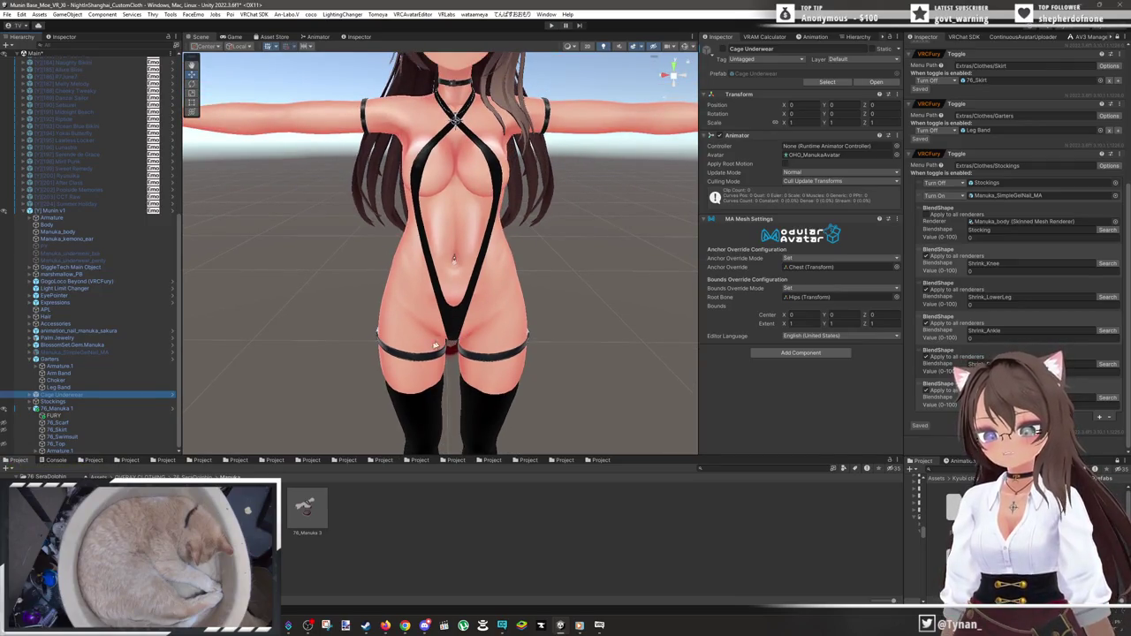
pyautogui.click(76, 445)
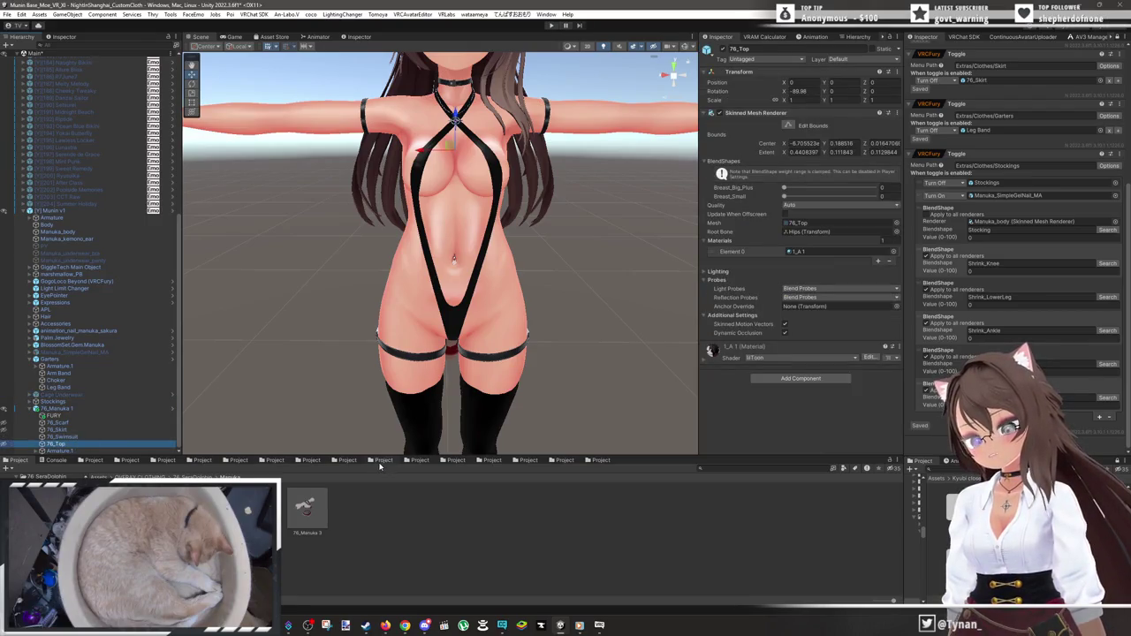
# - Apply the Red material to 76_Swimsuit's Element 0, then undo it
pyautogui.click(176, 436)
pyautogui.click(382, 461)
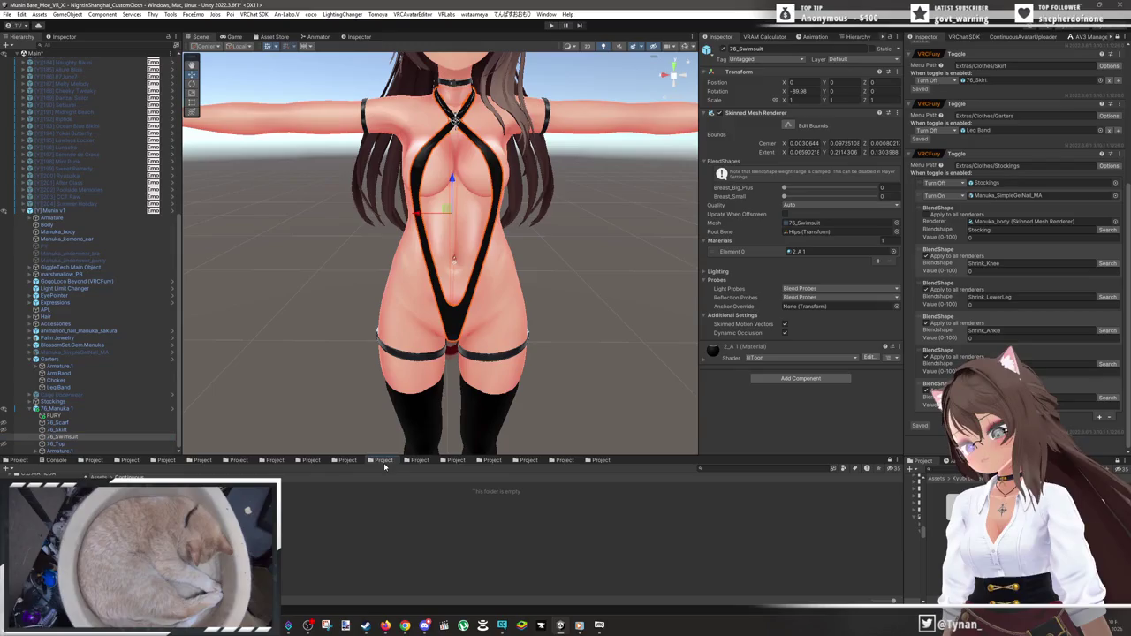
pyautogui.click(349, 462)
pyautogui.click(417, 461)
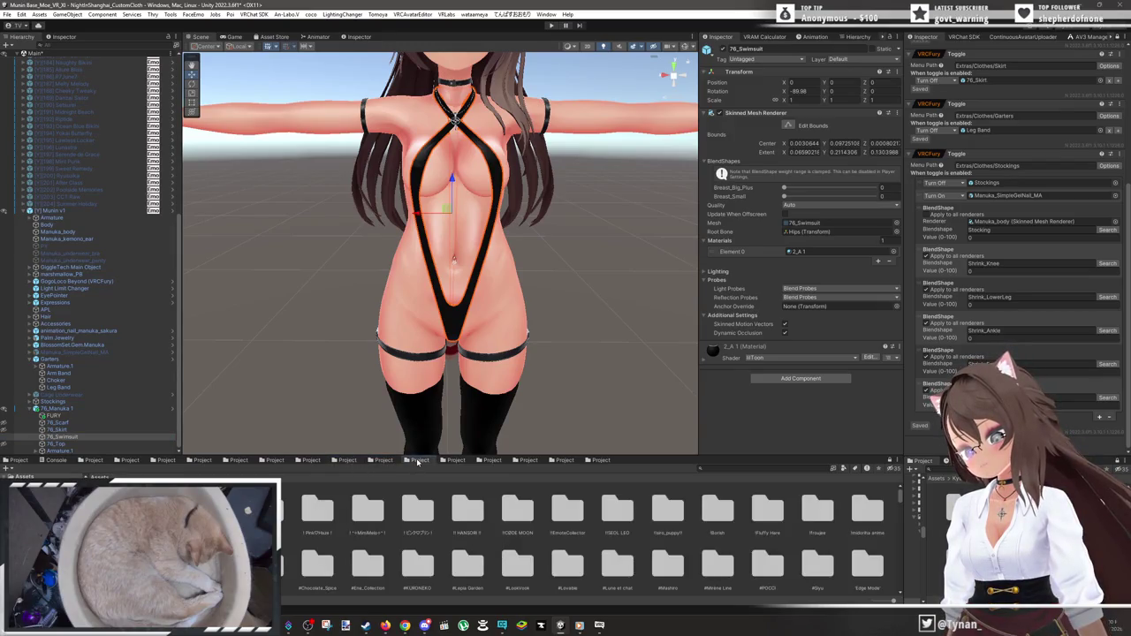
pyautogui.click(452, 461)
pyautogui.moveTo(714, 448)
pyautogui.mouseDown()
pyautogui.moveTo(786, 301)
pyautogui.moveTo(828, 255)
pyautogui.mouseUp()
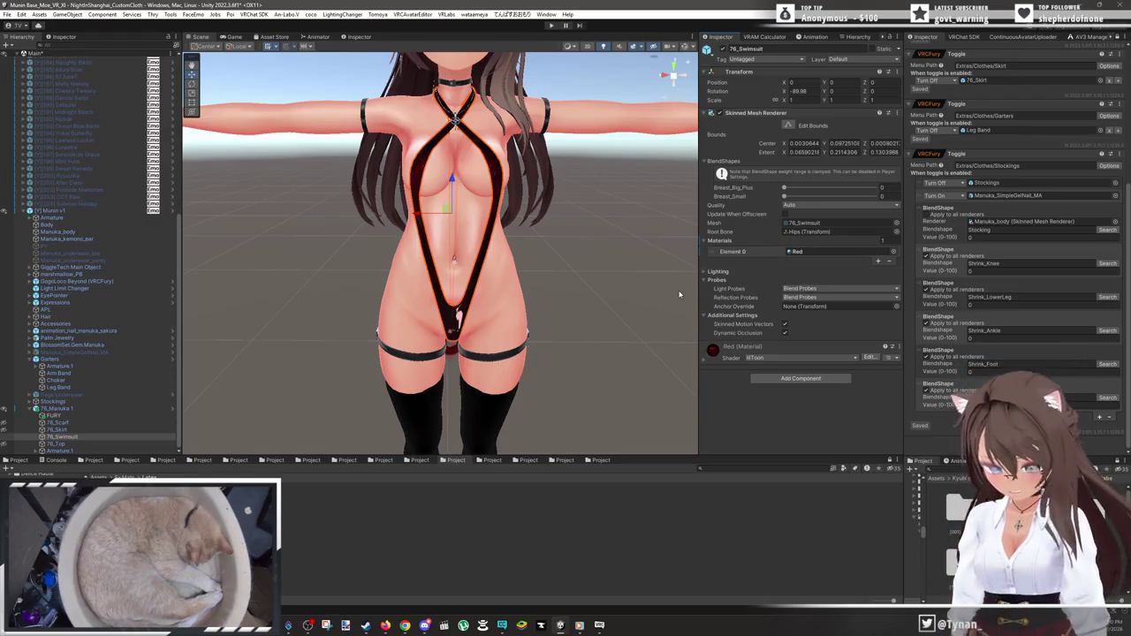
pyautogui.hotkey('ctrl', 'z')
# - Show the full 76_Manuka sailor outfit again and pan the view to the face
pyautogui.click(6, 411)
pyautogui.click(6, 410)
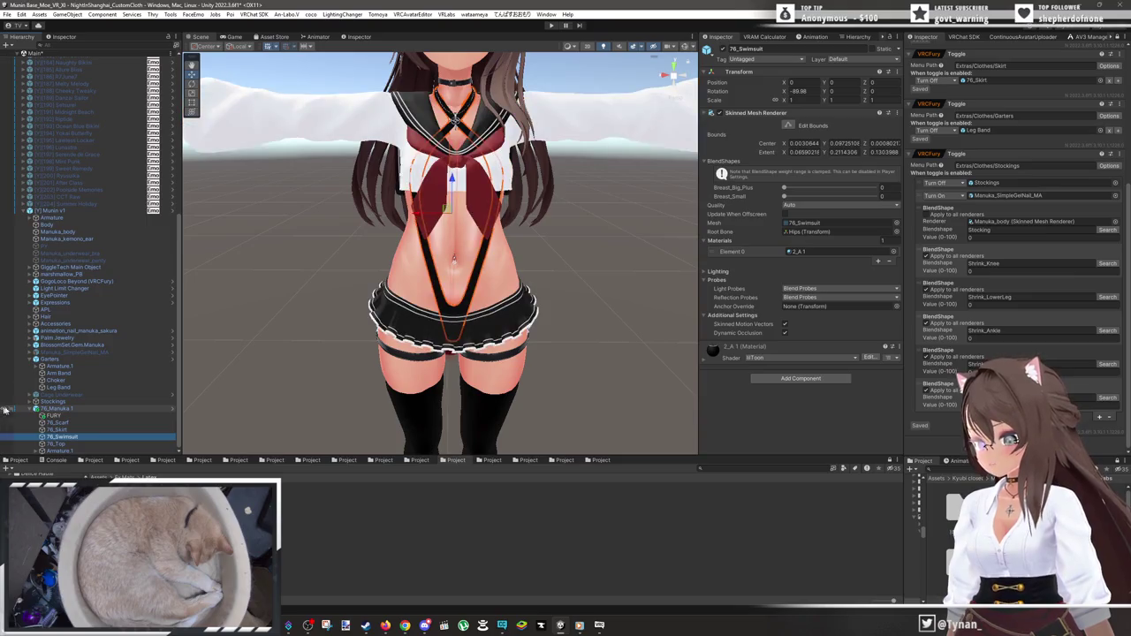
pyautogui.click(608, 284)
pyautogui.moveTo(608, 283); pyautogui.dragTo(613, 315)
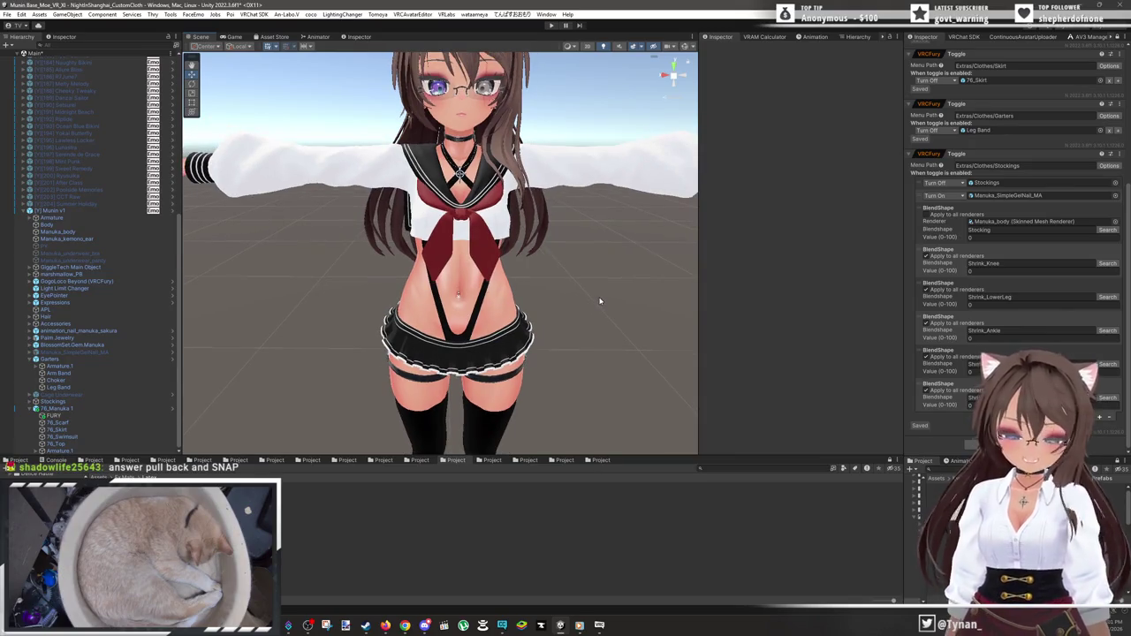
pyautogui.moveTo(583, 302); pyautogui.dragTo(555, 313)
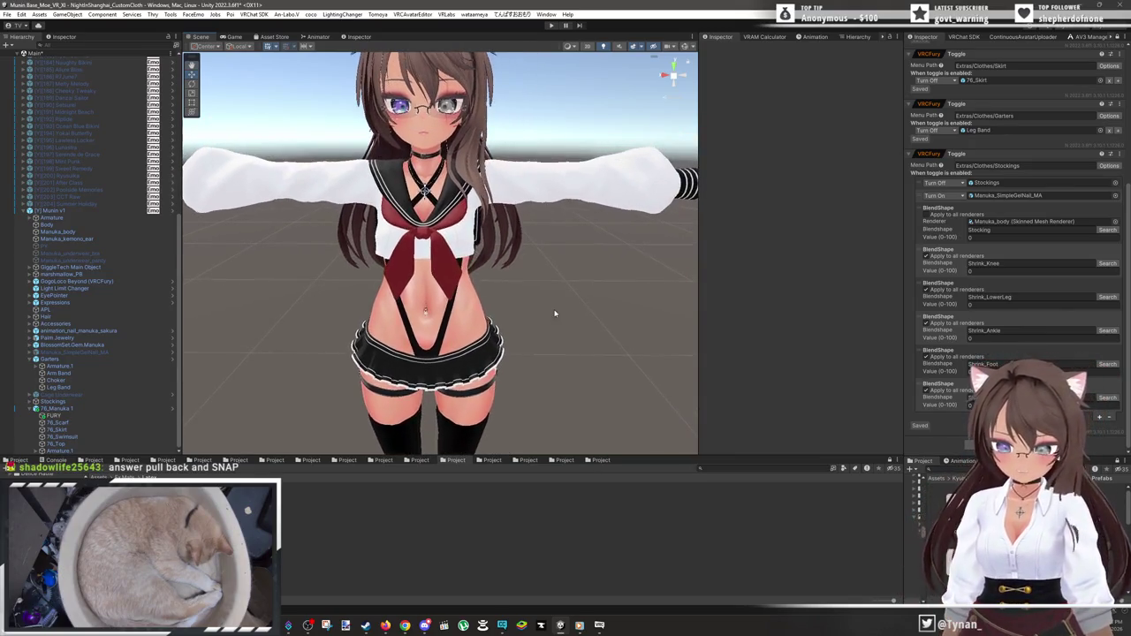
pyautogui.scroll(5, 1022, 357)
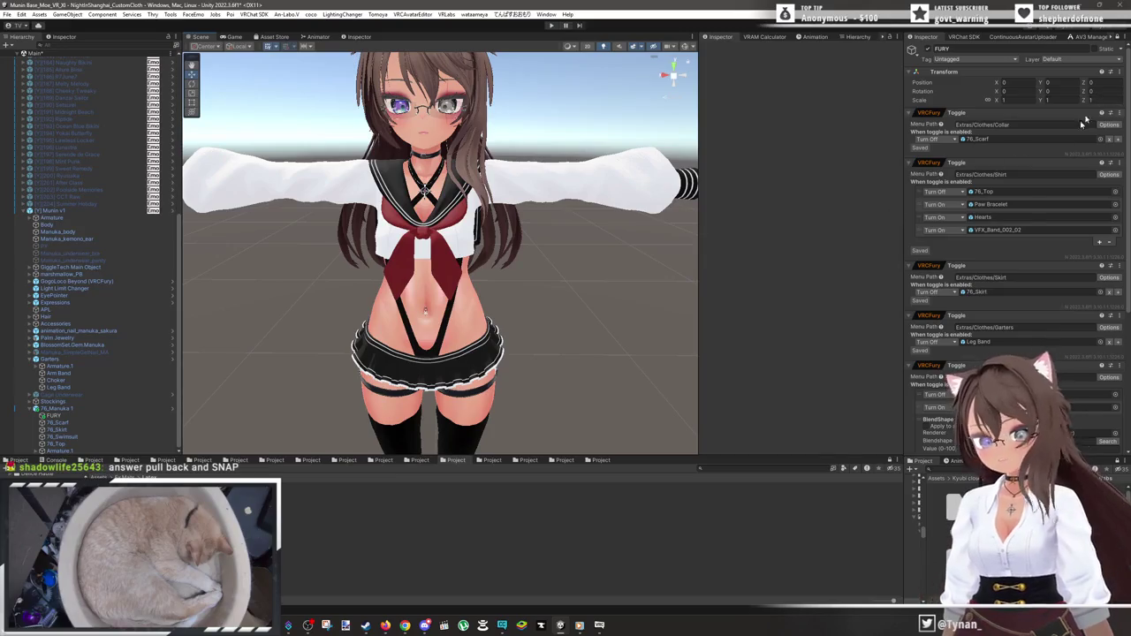
pyautogui.scroll(-3, 1000, 350)
pyautogui.scroll(3, 1001, 350)
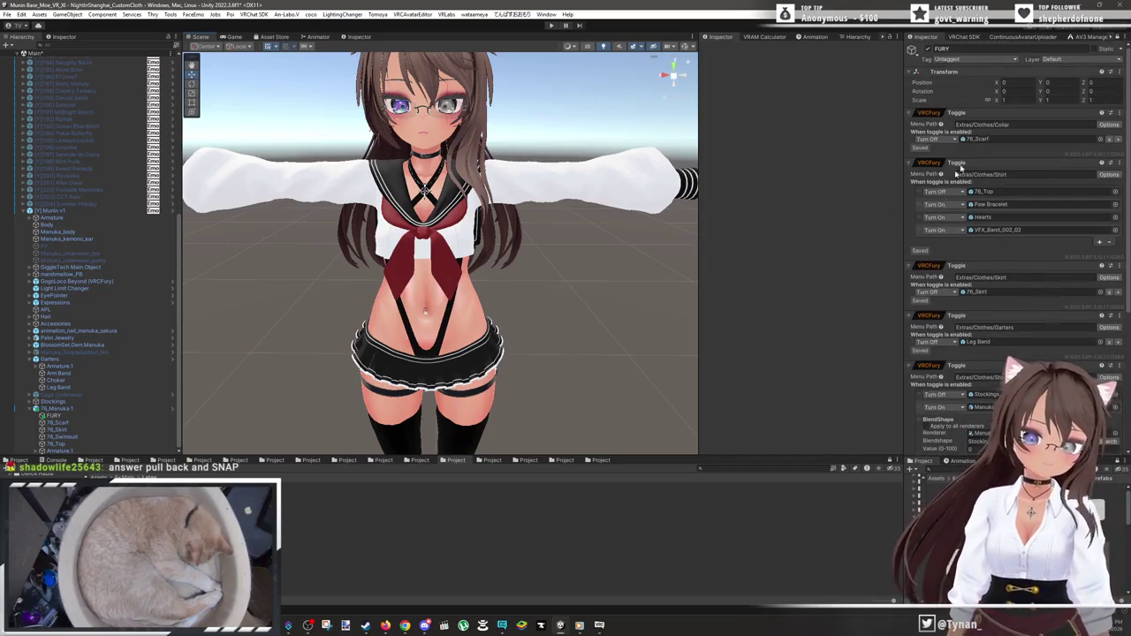
pyautogui.scroll(-2, 980, 106)
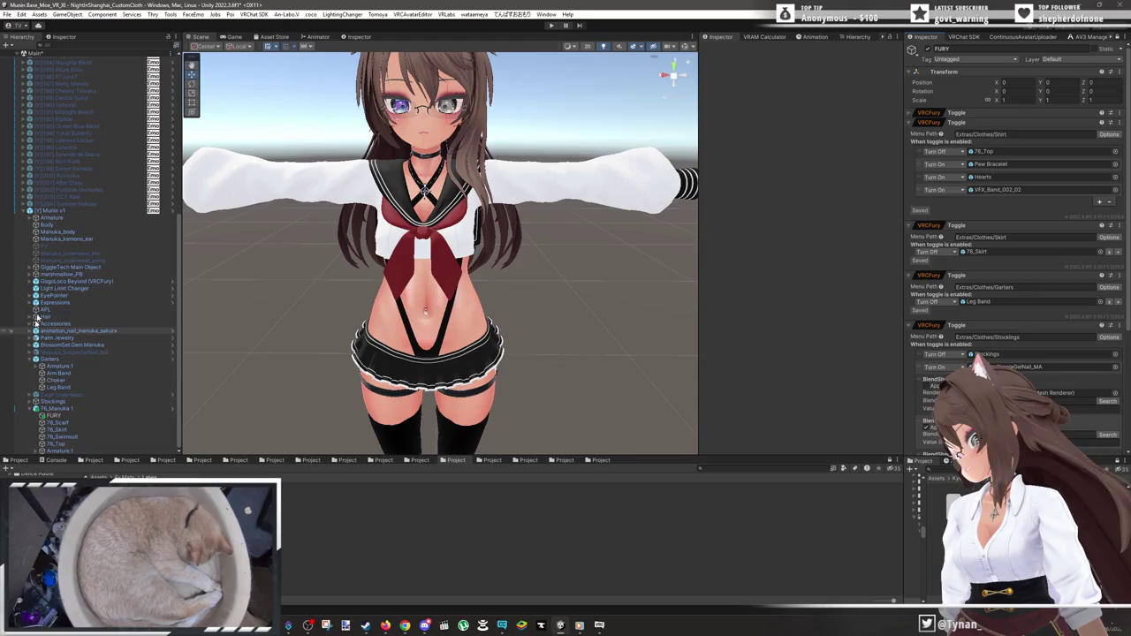
pyautogui.click(82, 394)
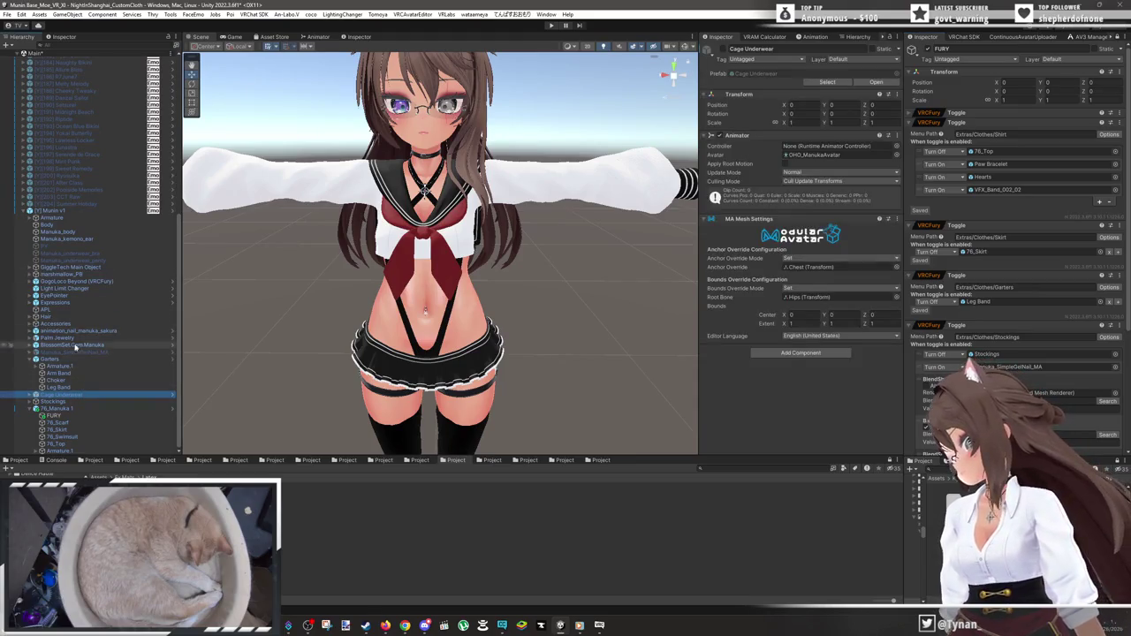
# - Add two more underwear objects to the selection, then clear it with Delete
pyautogui.keyDown('ctrl'); pyautogui.click(110, 260); pyautogui.keyUp('ctrl')
pyautogui.keyDown('ctrl'); pyautogui.click(116, 253); pyautogui.keyUp('ctrl')
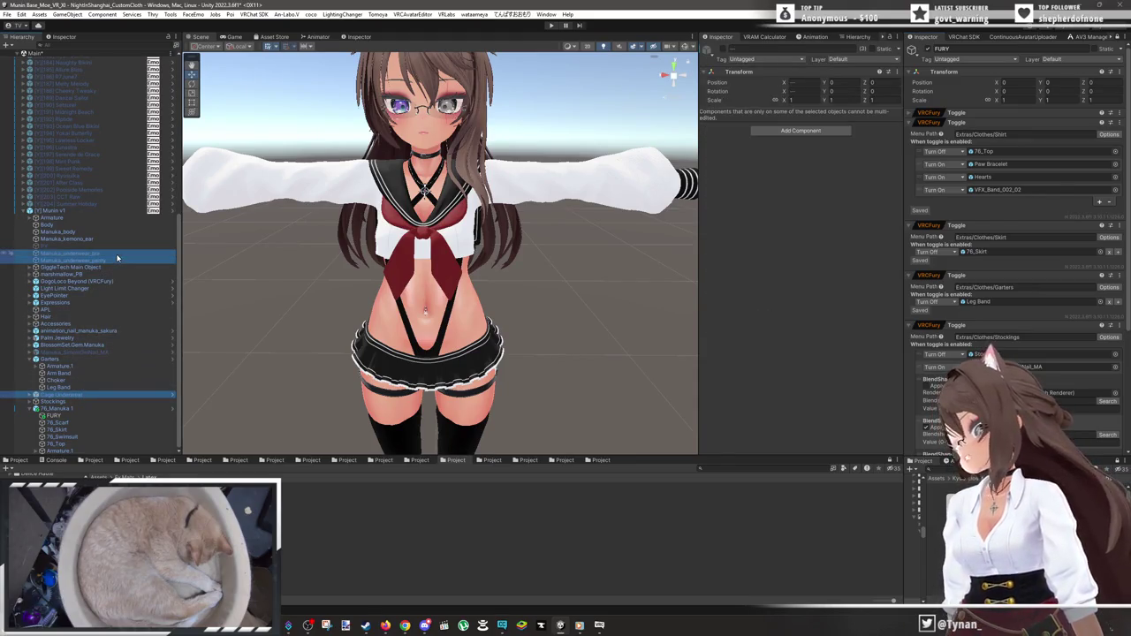
pyautogui.press('Delete')
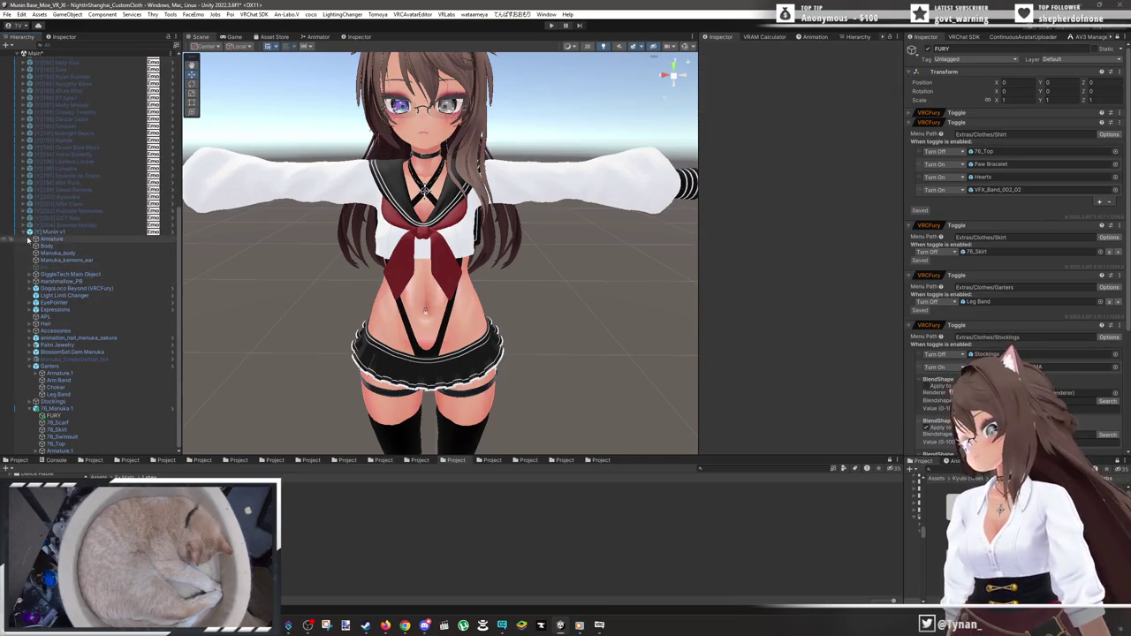
pyautogui.scroll(5, 25, 252)
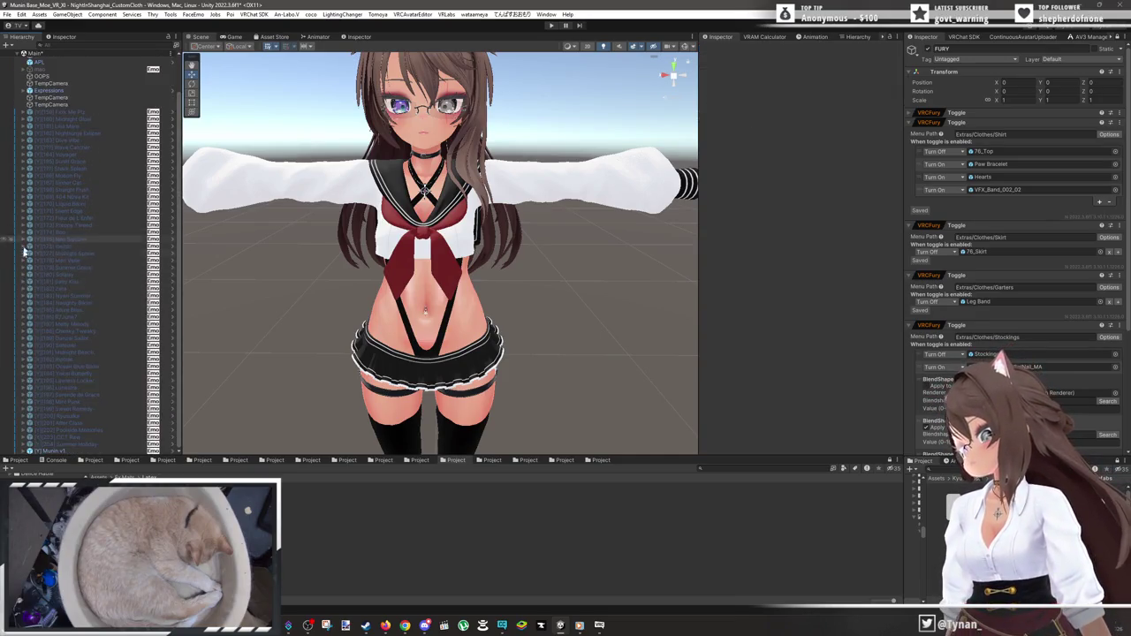
# - Rename the Munin v1 avatar root to '[Y][205] Sera Dolphin'
pyautogui.click(76, 452)
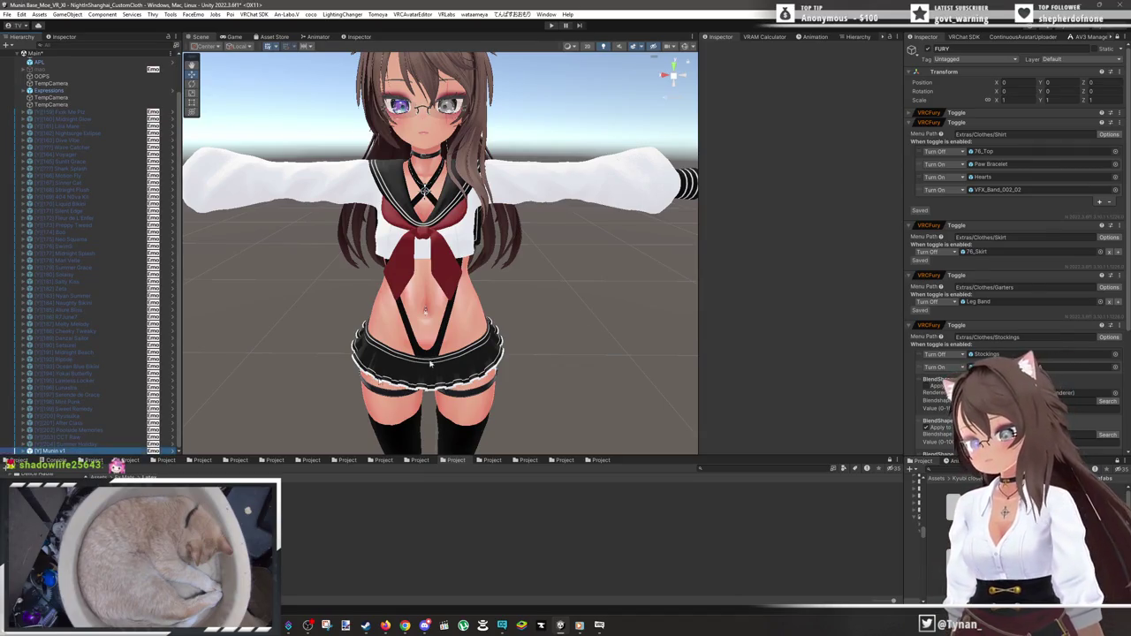
pyautogui.click(782, 50)
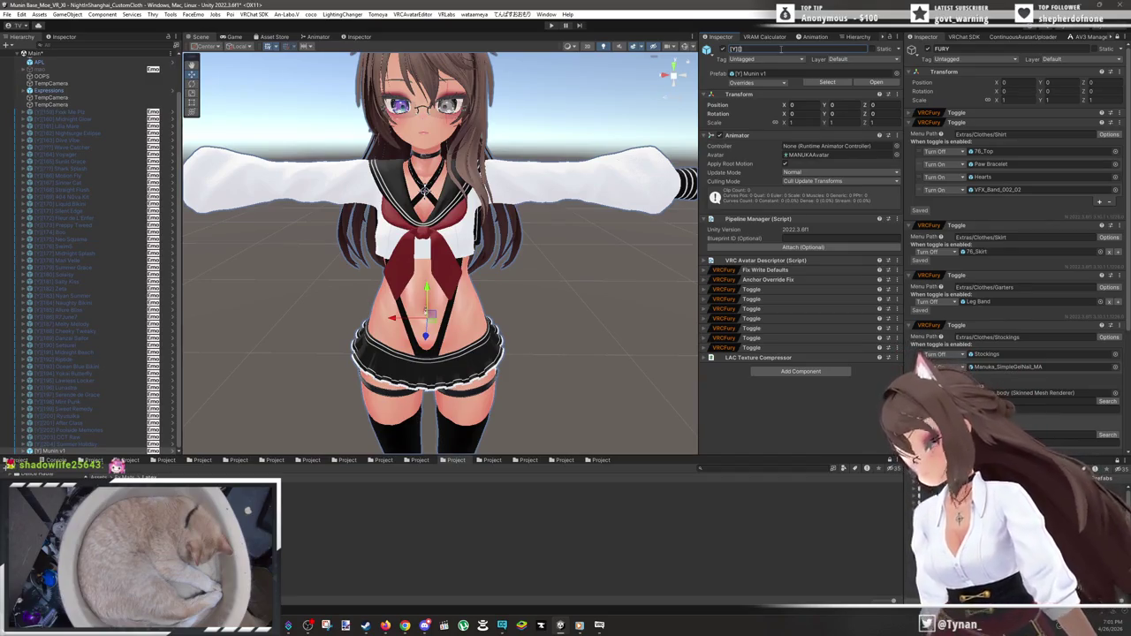
pyautogui.write('[205]')
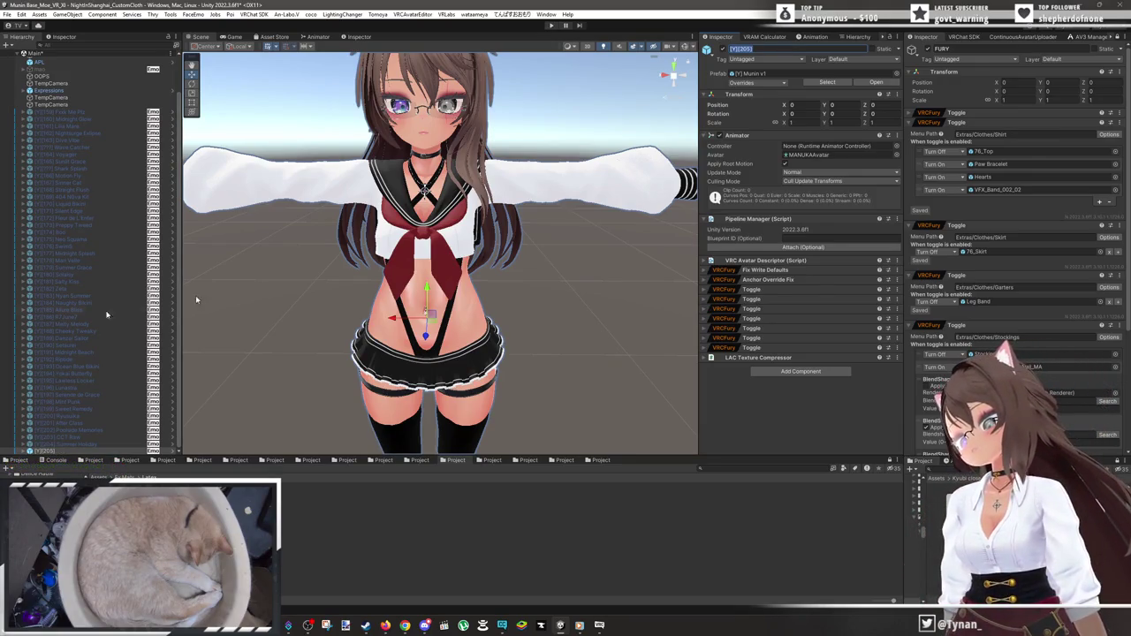
pyautogui.click(12, 460)
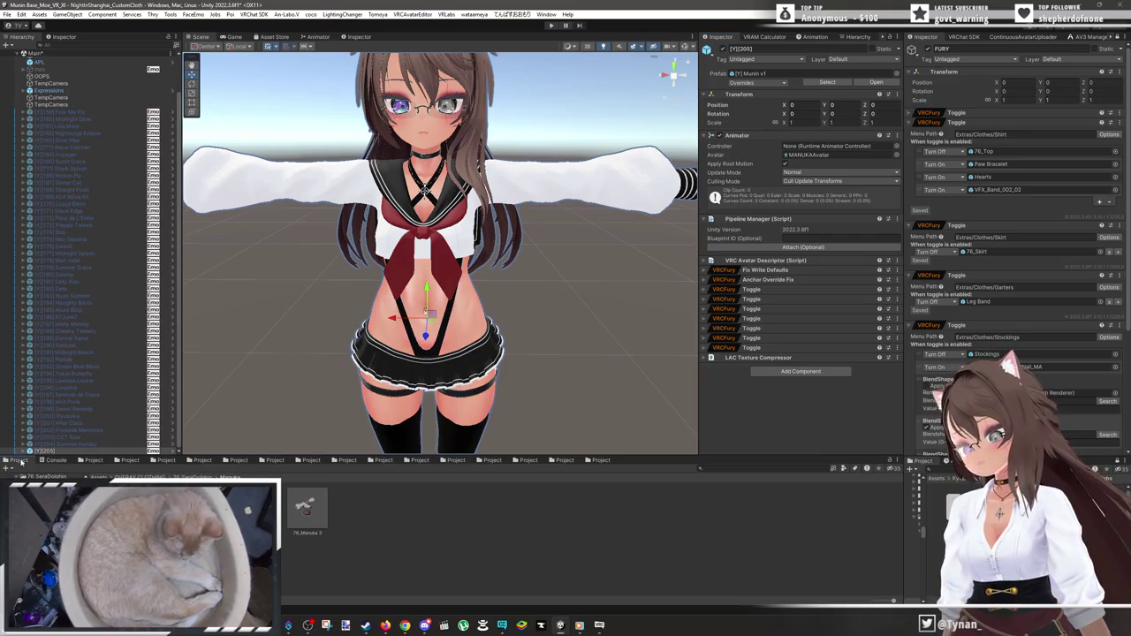
pyautogui.click(819, 49)
pyautogui.write('St')
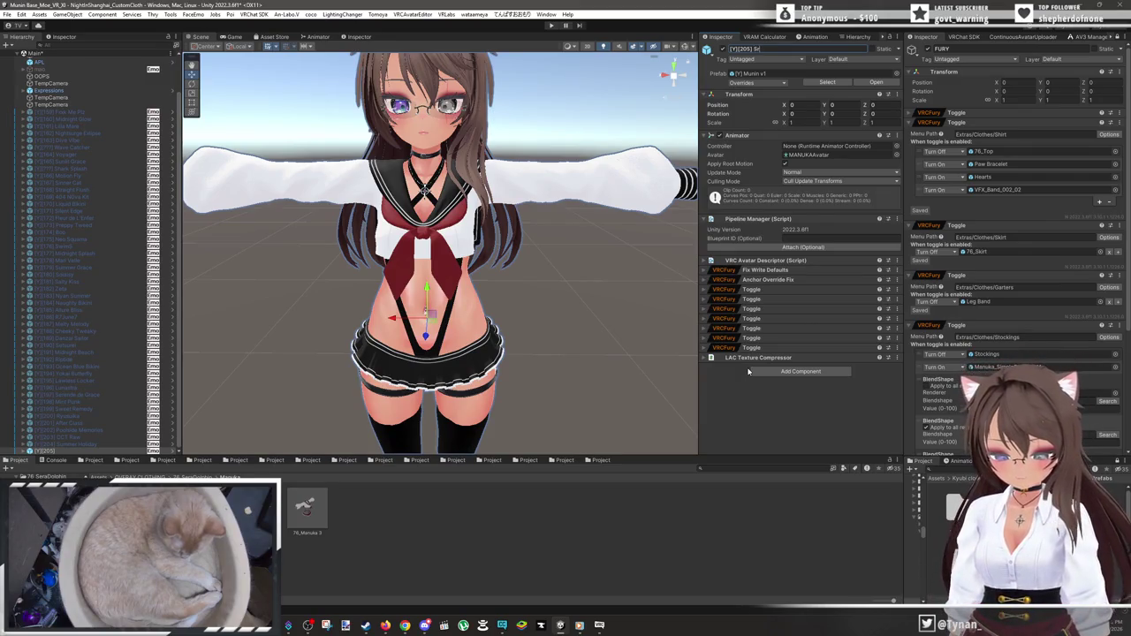
pyautogui.write('ra Du')
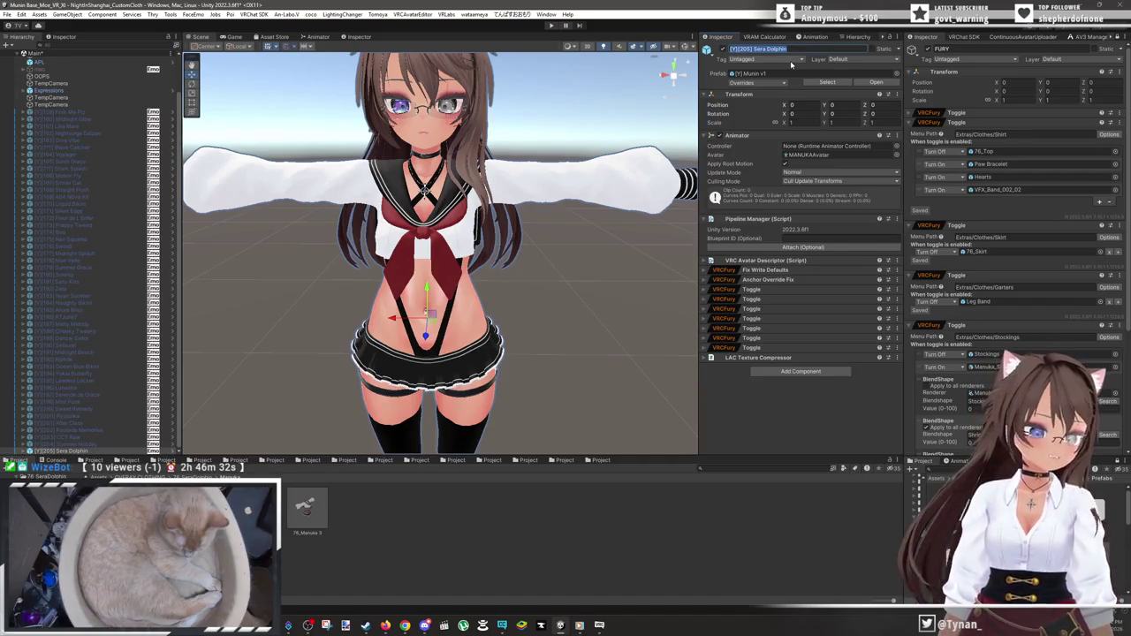
pyautogui.click(963, 38)
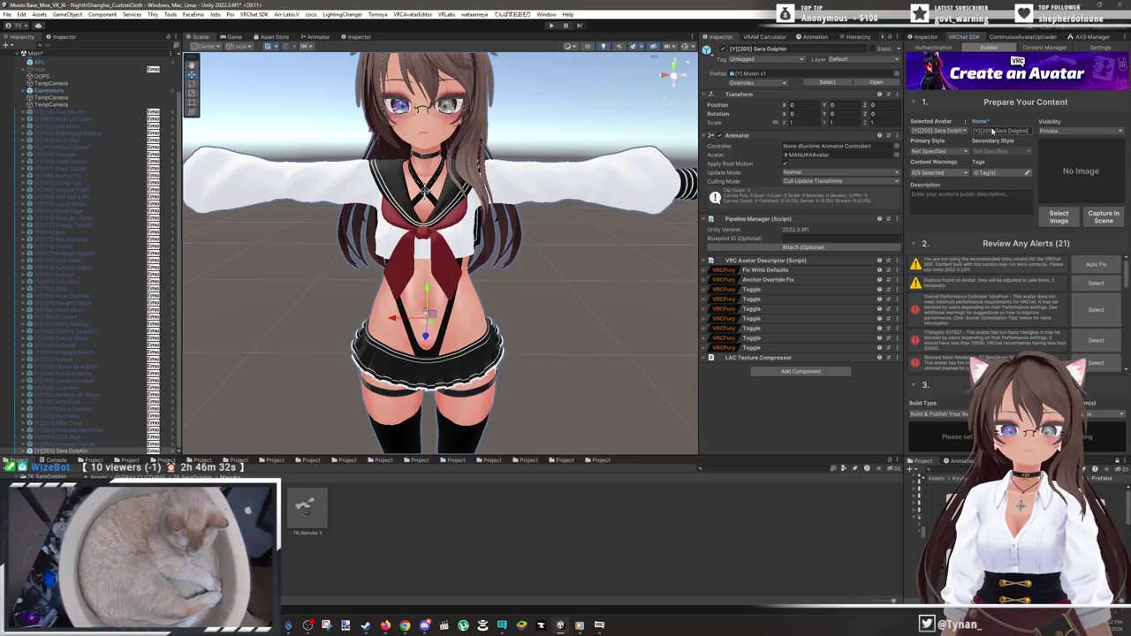
# - Capture a zoomed face close-up as Sera Dolphin's thumbnail and run Build & Publish
pyautogui.click(1102, 223)
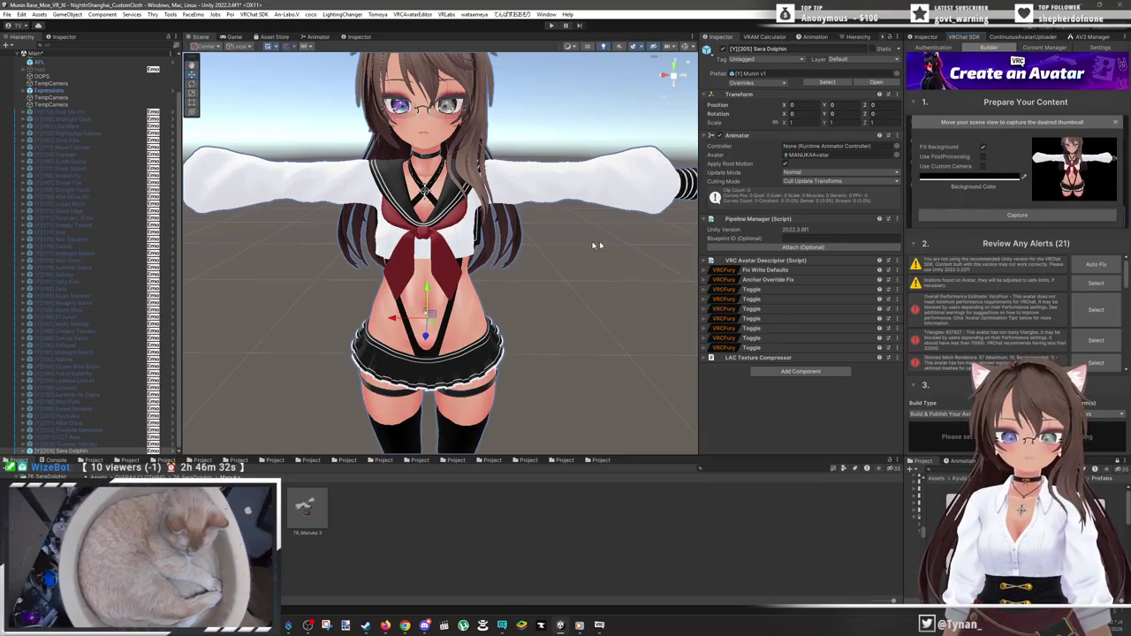
pyautogui.scroll(5, 477, 215)
pyautogui.scroll(6, 476, 215)
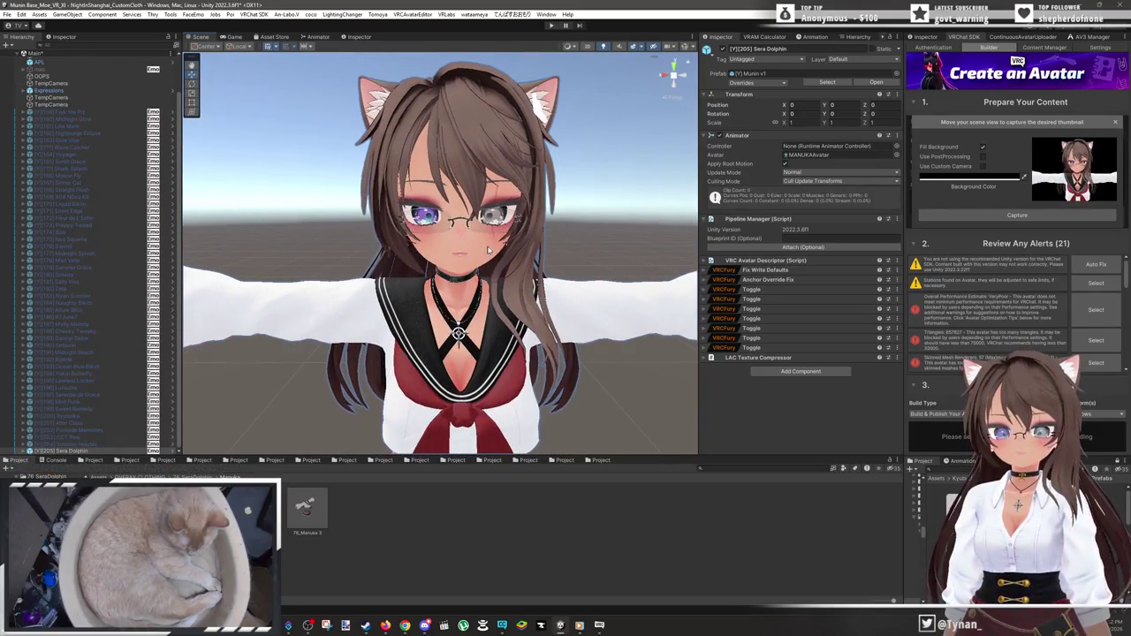
pyautogui.scroll(2, 486, 251)
pyautogui.scroll(1, 493, 231)
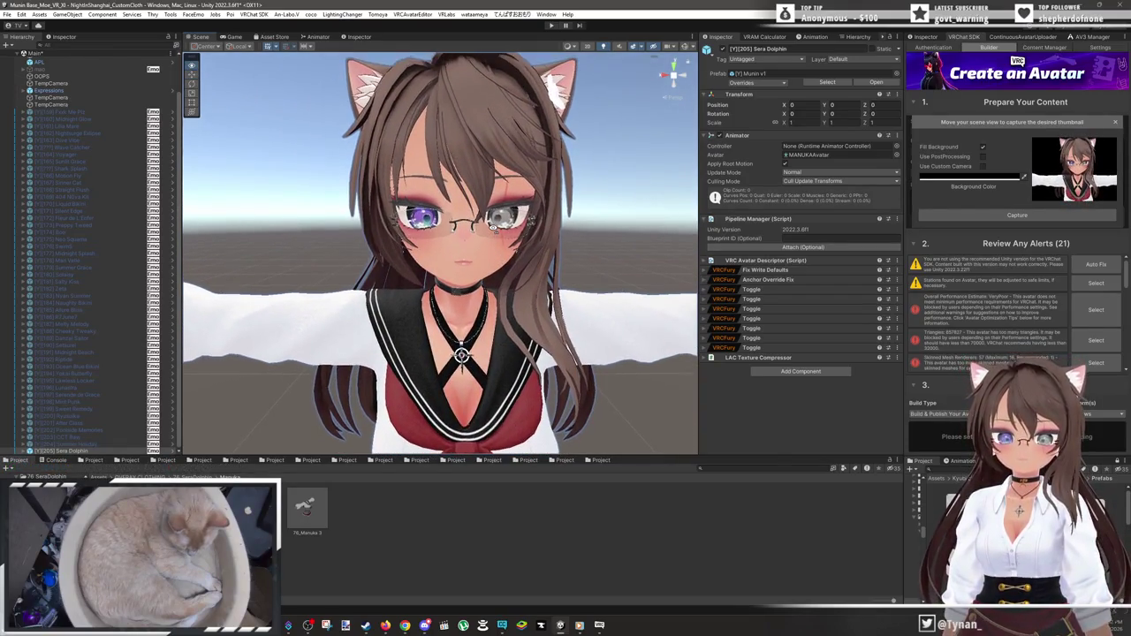
pyautogui.click(1007, 213)
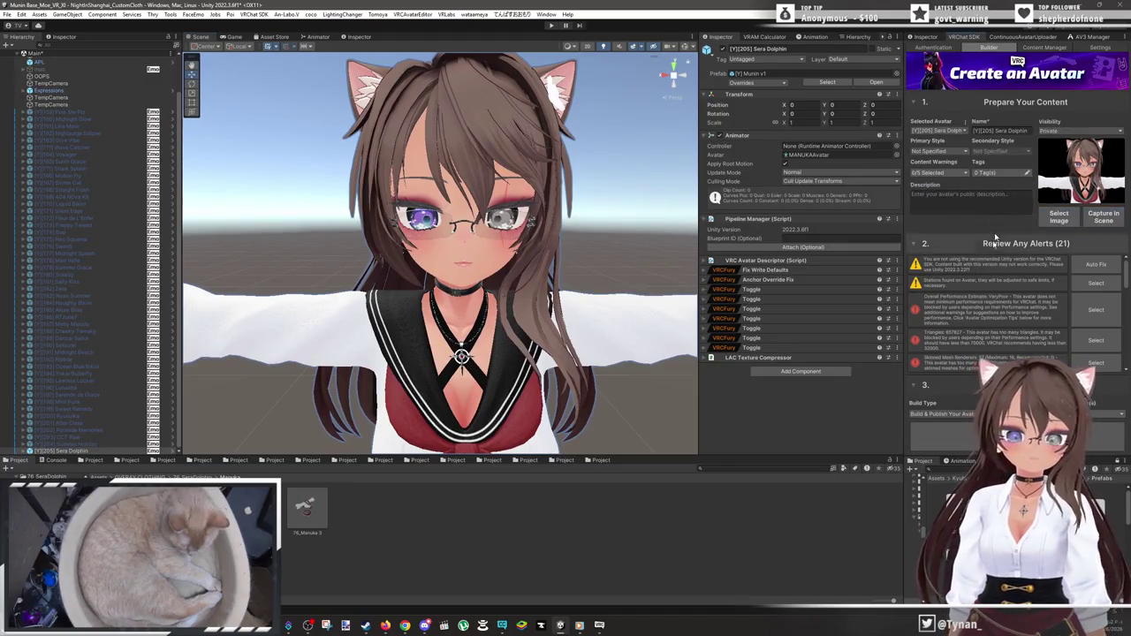
pyautogui.click(945, 436)
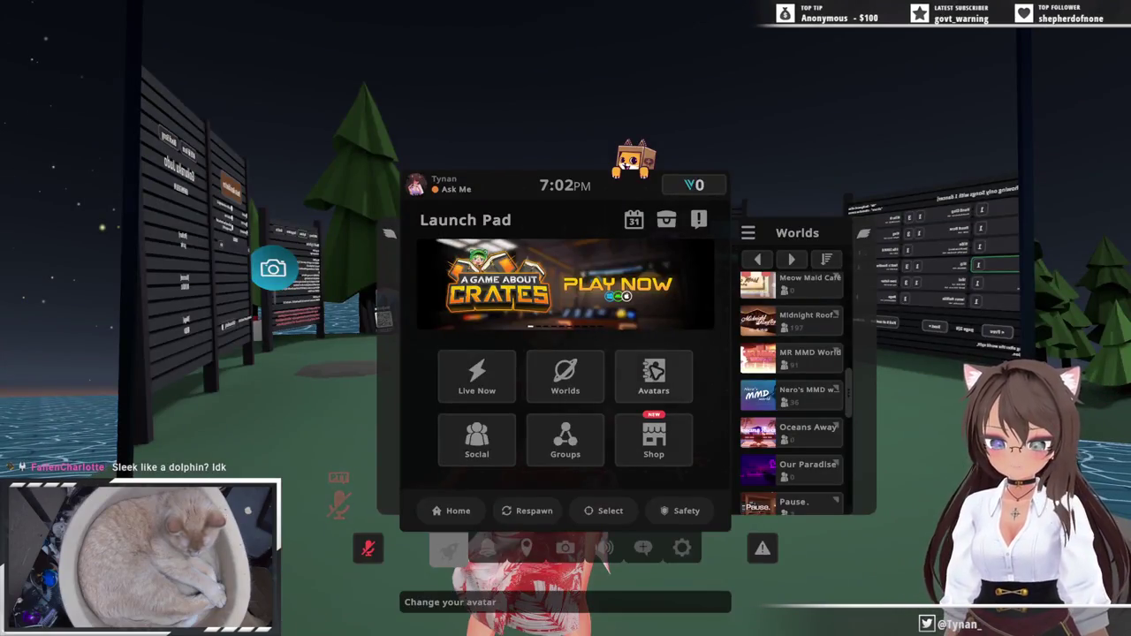
pyautogui.click(656, 373)
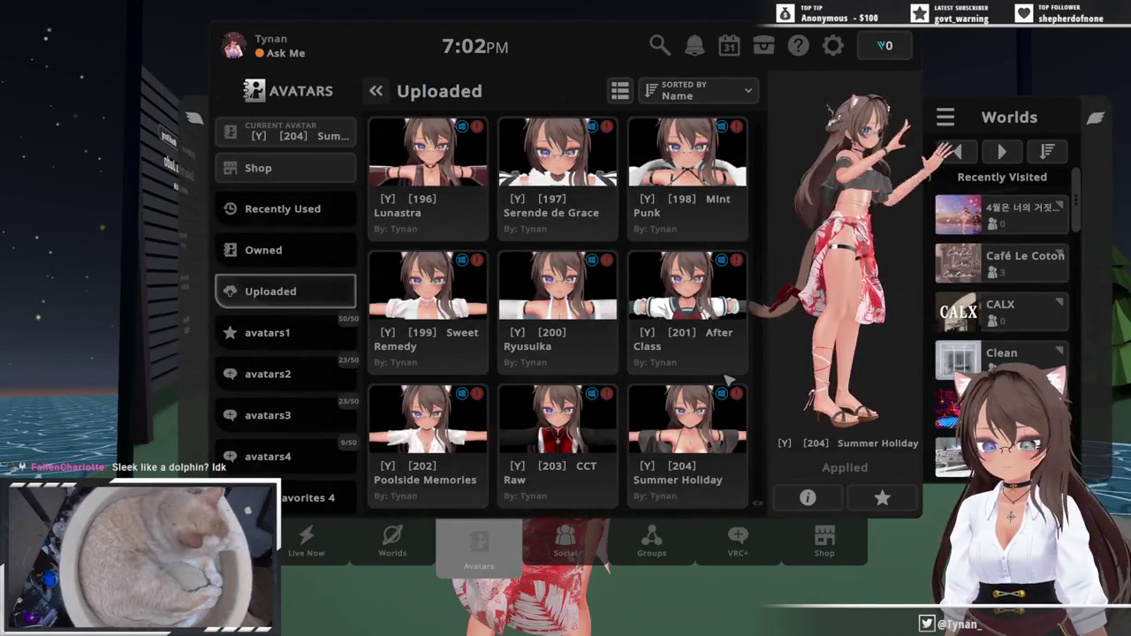
# - Find [Y] [167] Sinner Cat in the Uploaded list, apply it, and close the menu
pyautogui.scroll(6, 729, 380)
pyautogui.scroll(3, 729, 380)
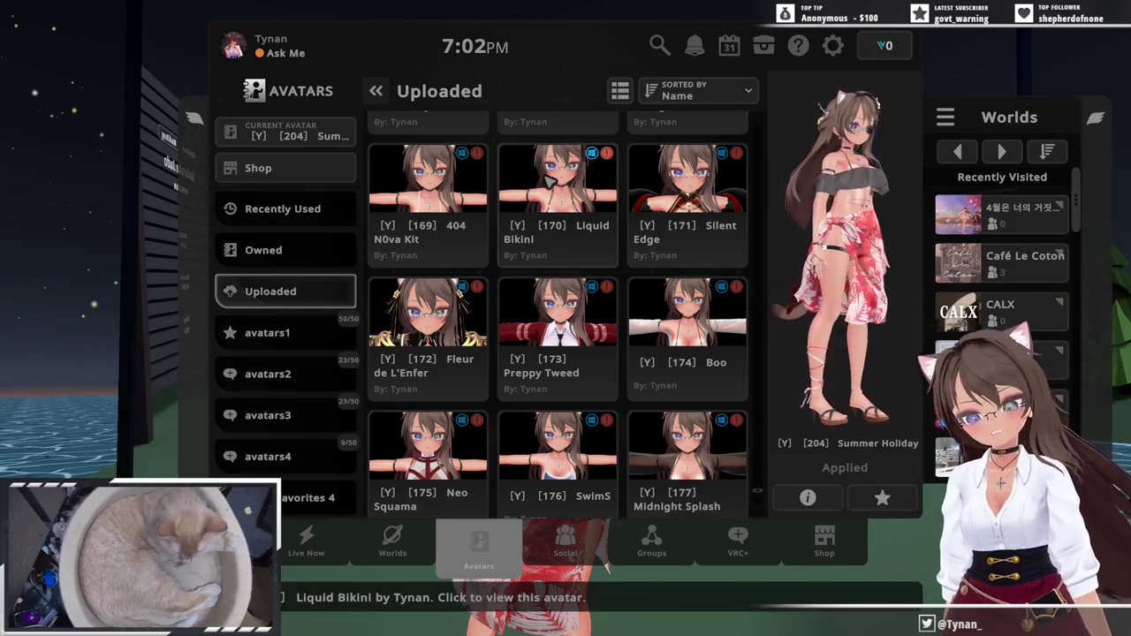
pyautogui.scroll(2, 549, 179)
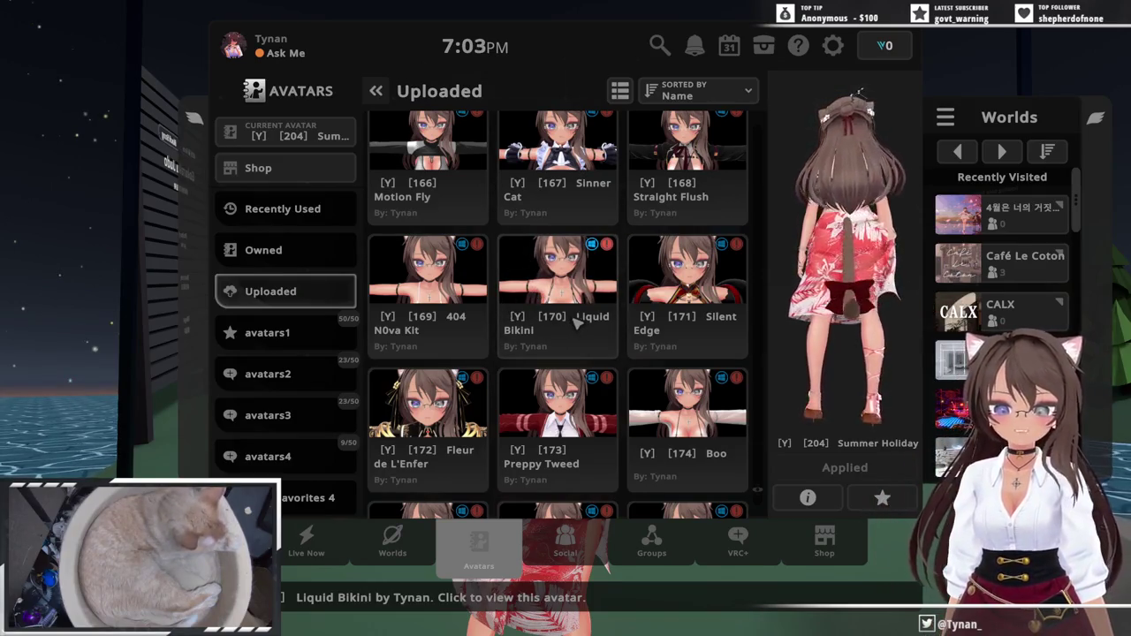
pyautogui.scroll(1, 577, 325)
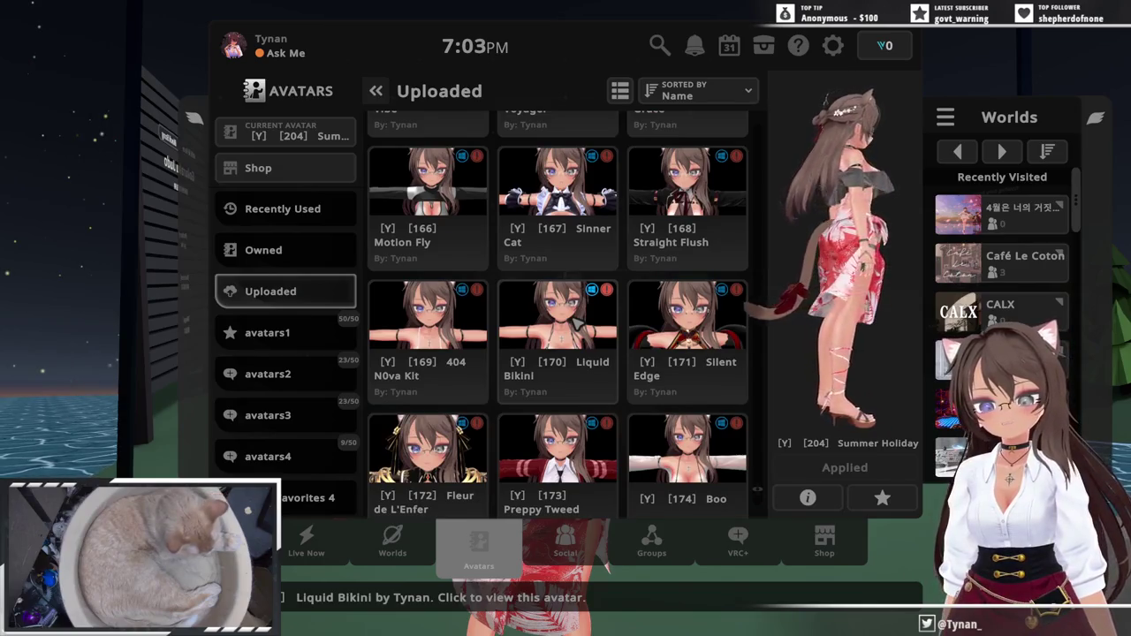
pyautogui.click(550, 228)
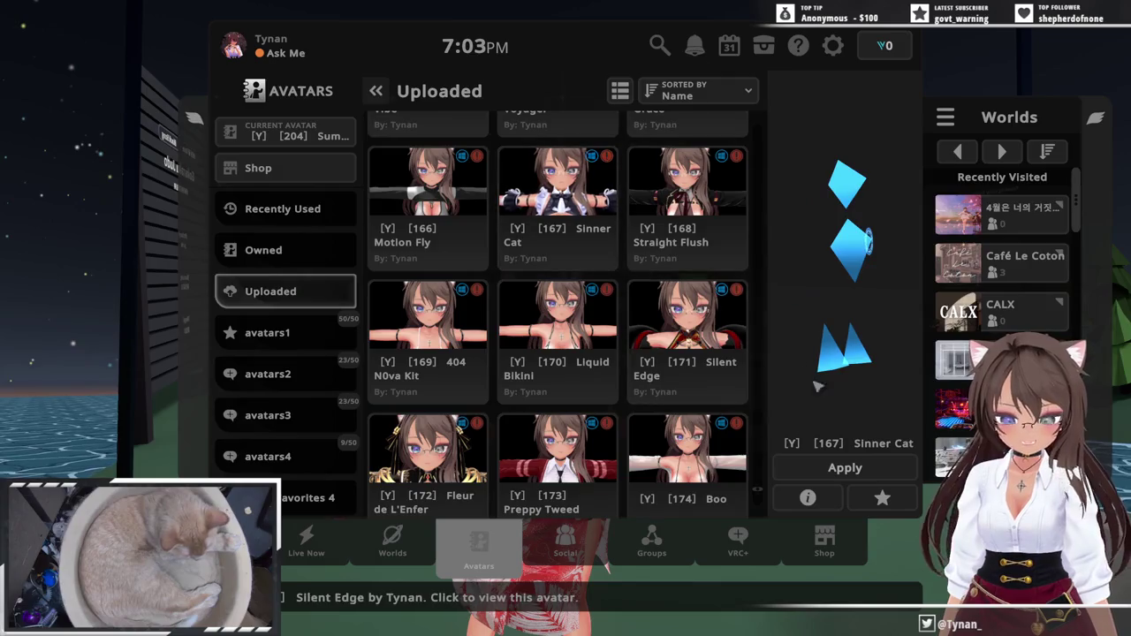
pyautogui.click(844, 468)
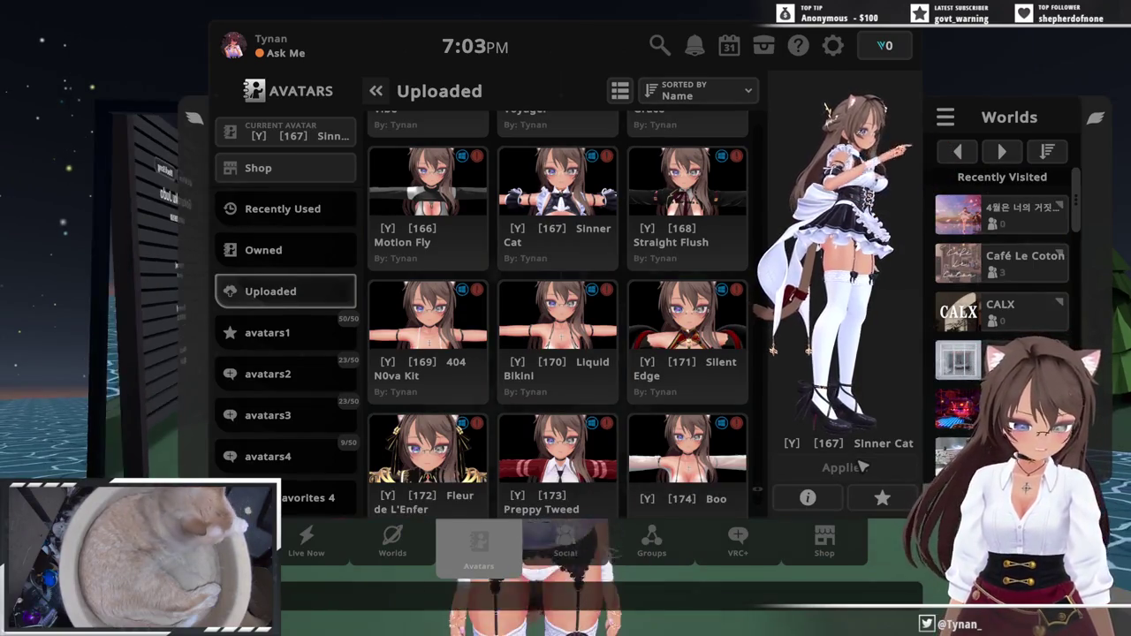
pyautogui.press('Escape')
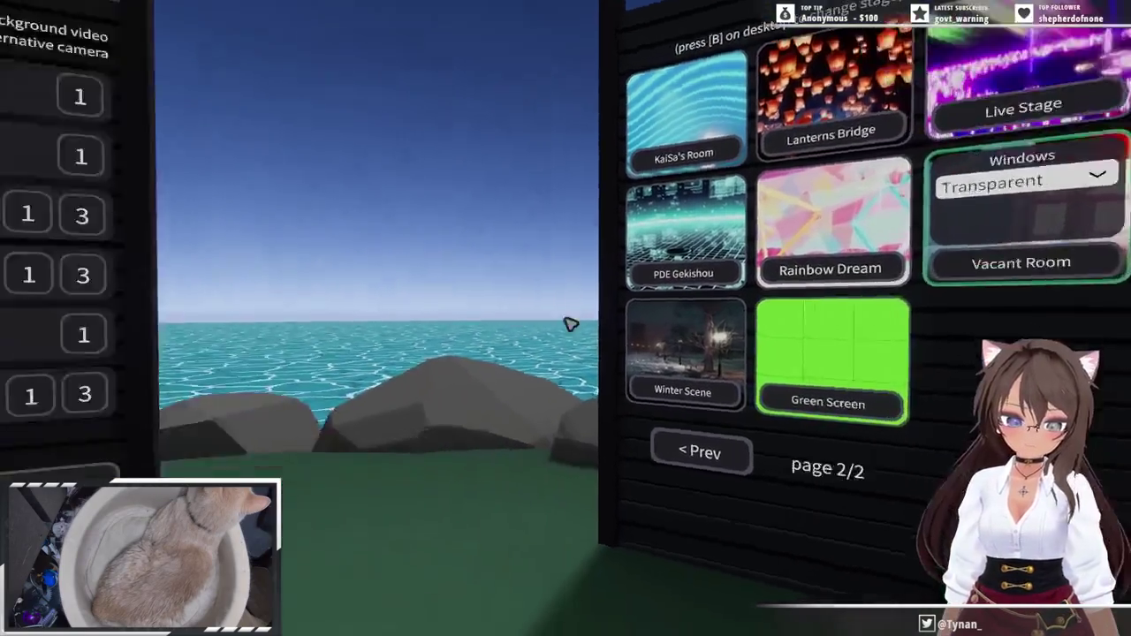
# - Check the Light Limit Changer brightness at 70% in the Action Menu, then close it
pyautogui.press('r')
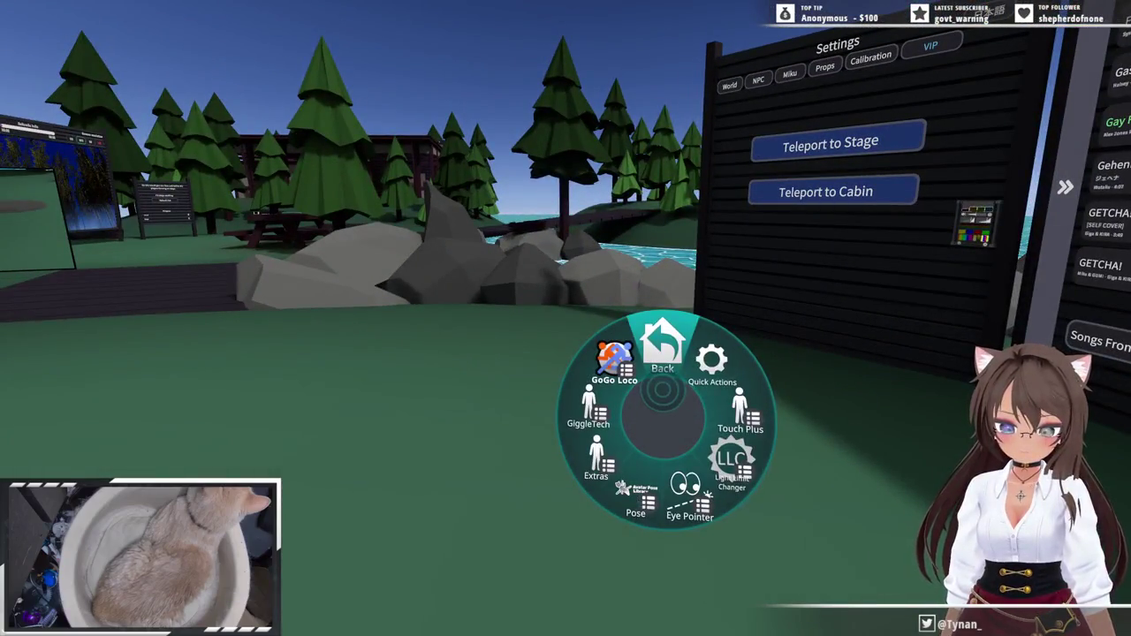
pyautogui.click(663, 349)
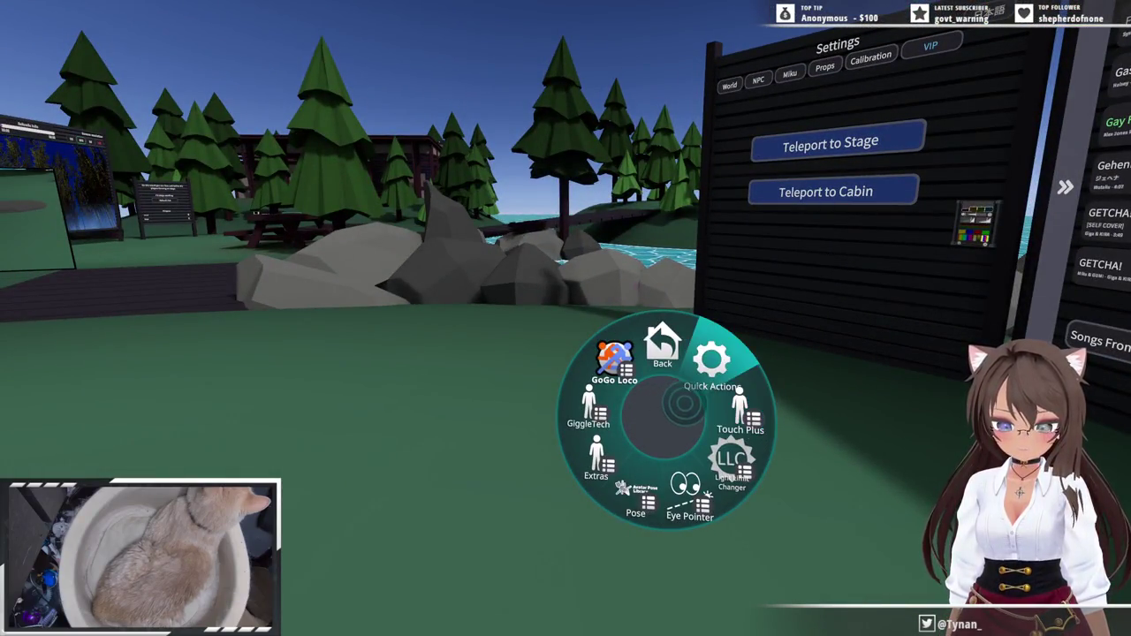
pyautogui.click(693, 428)
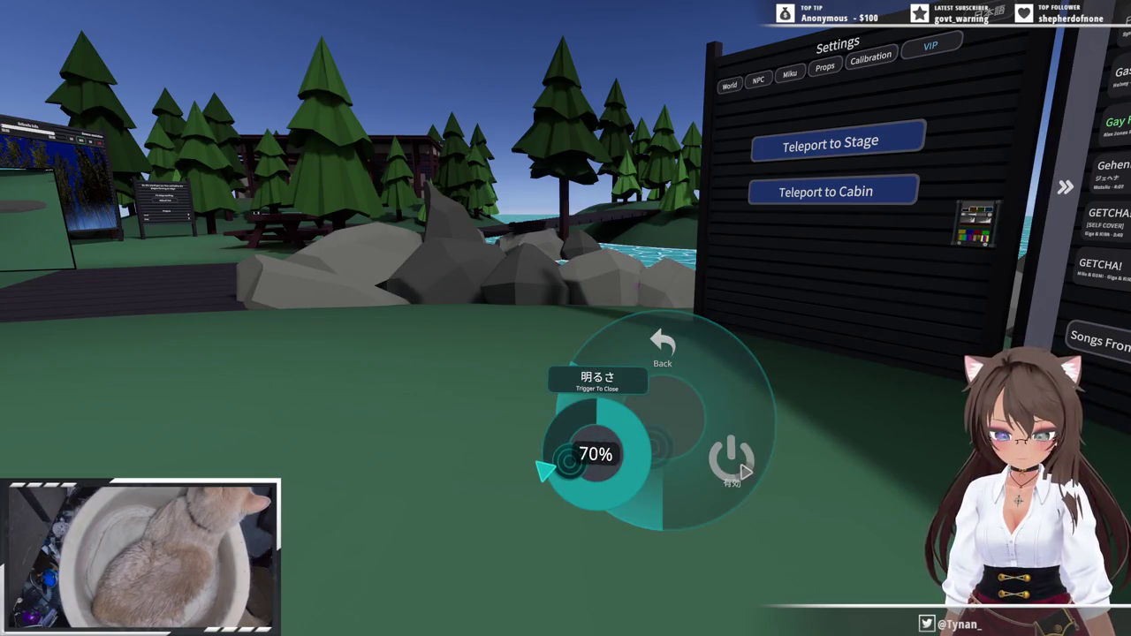
pyautogui.click(545, 471)
pyautogui.click(662, 349)
pyautogui.click(662, 340)
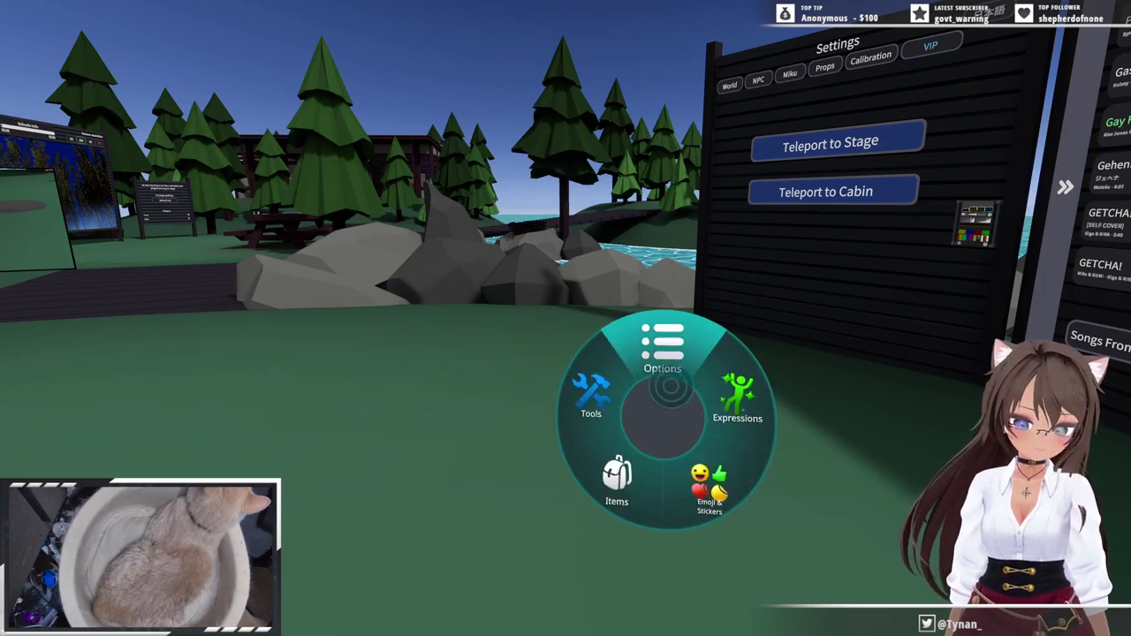
pyautogui.press('r')
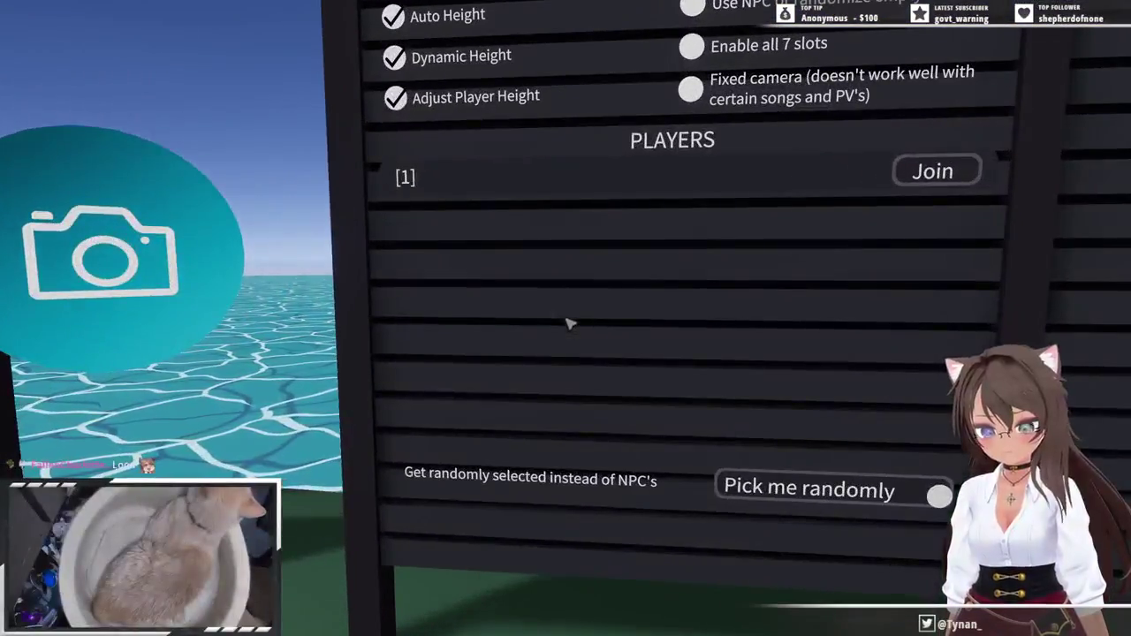
# - Reopen the Action Menu on its Options page with mirror, nameplate and avatar settings
pyautogui.press('Escape')
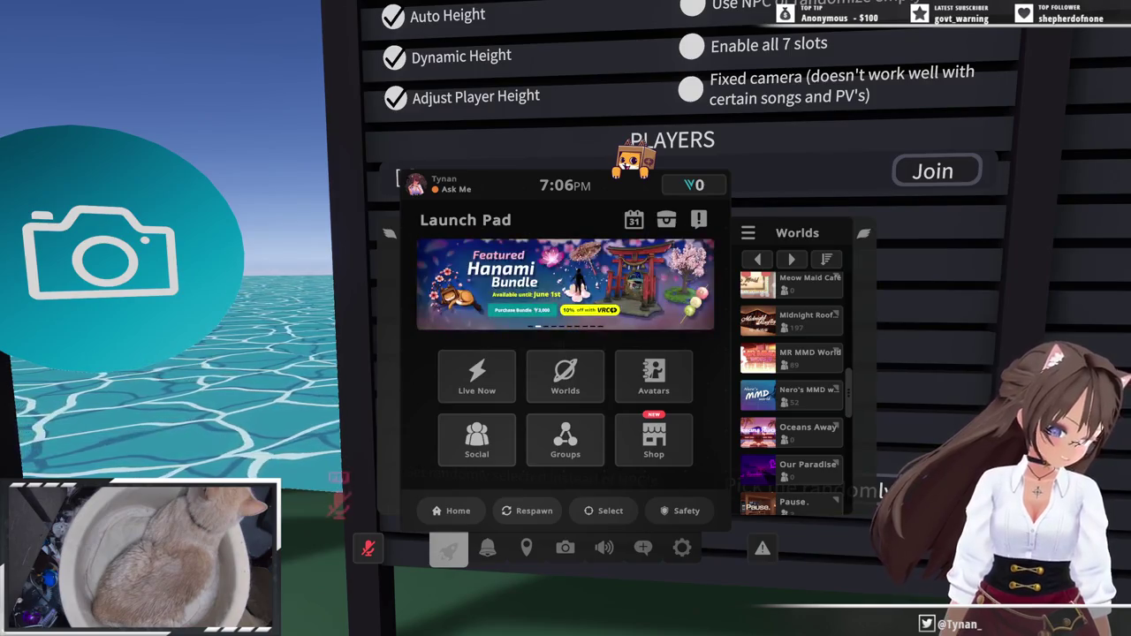
pyautogui.press('Escape')
pyautogui.press('r')
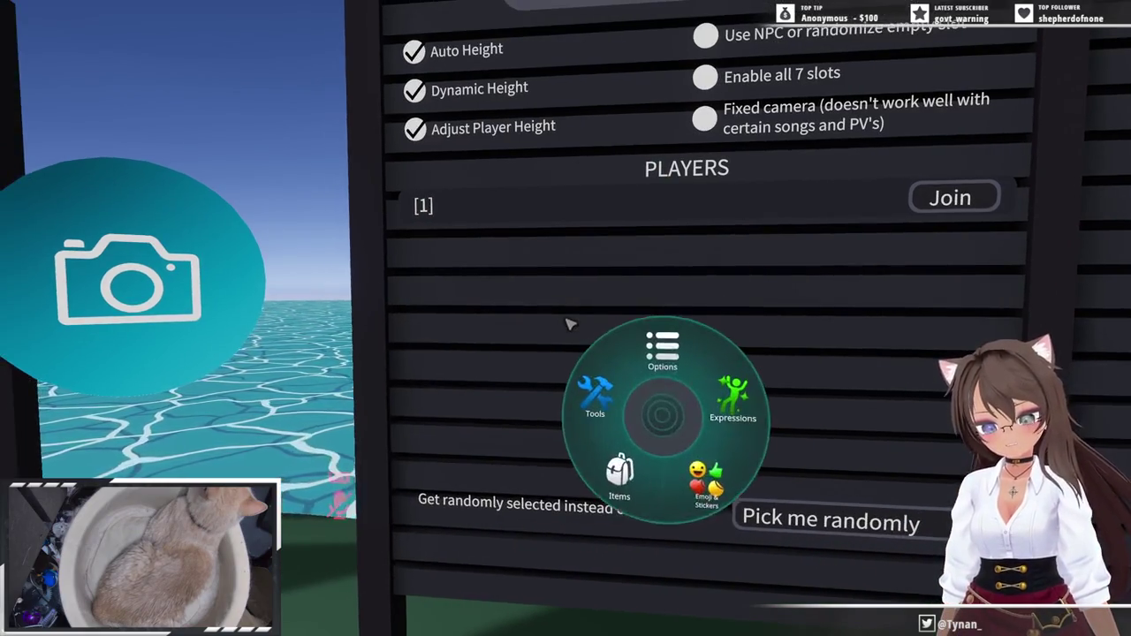
pyautogui.press('r')
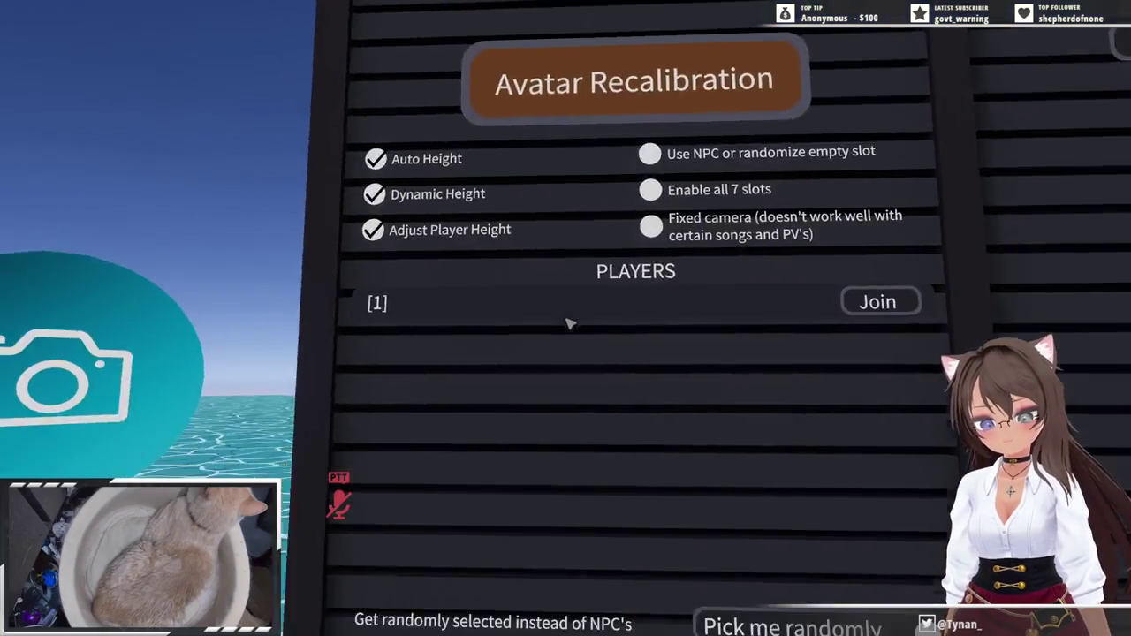
pyautogui.press('r')
pyautogui.click(570, 324)
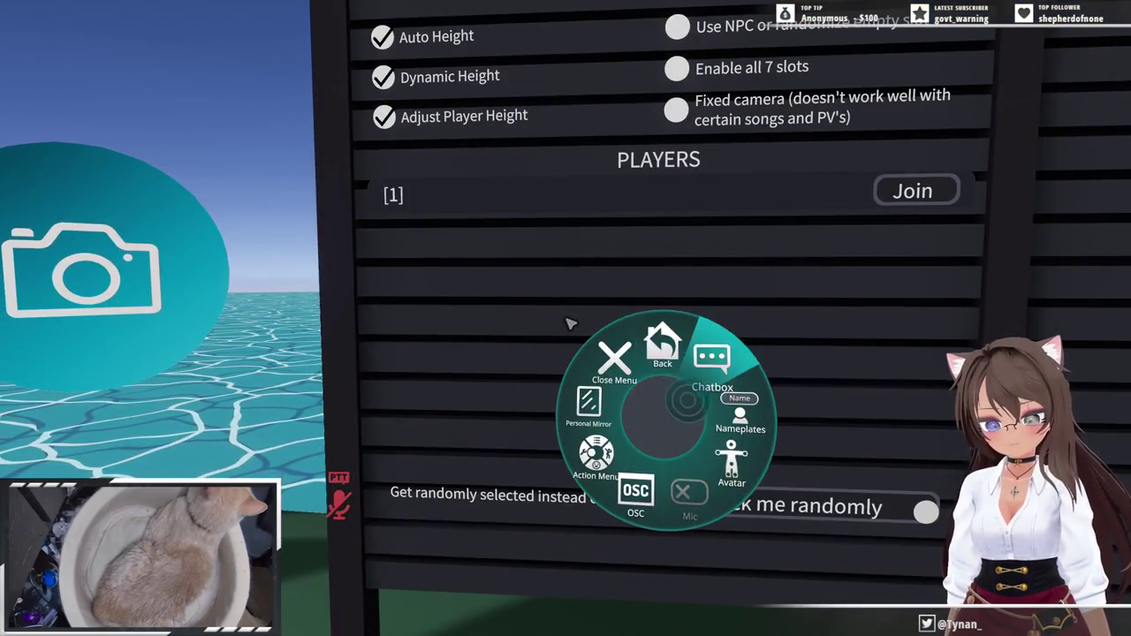
# - View Avatar Height options, run Avatar Recalibration at the rhythm game panel, and start the song
pyautogui.click(570, 324)
pyautogui.click(570, 324)
pyautogui.click(570, 325)
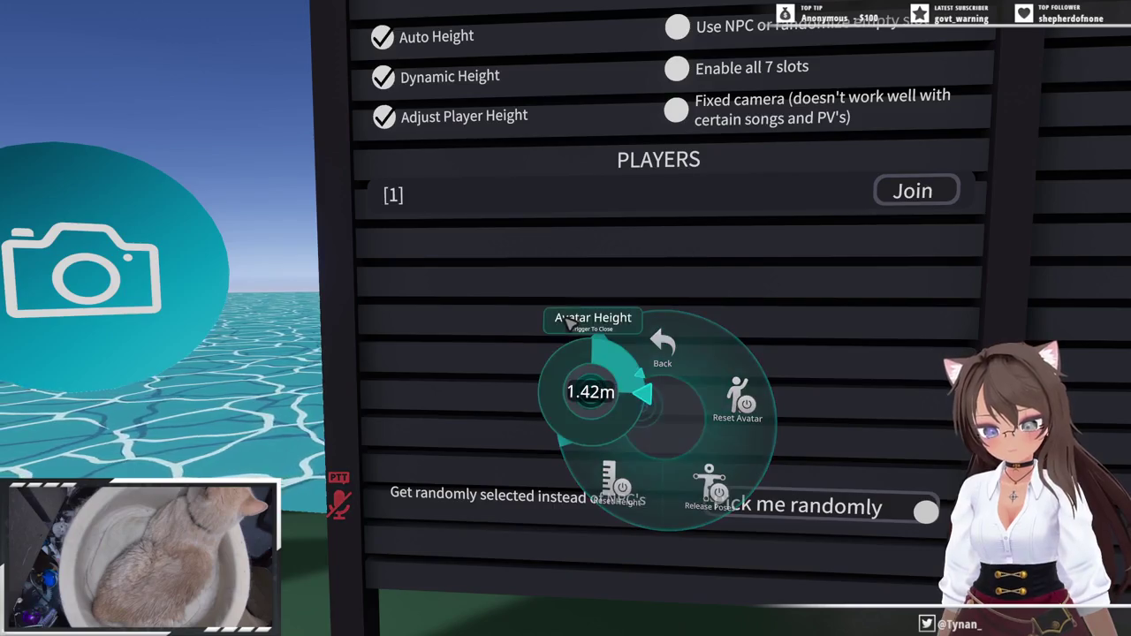
pyautogui.press('r')
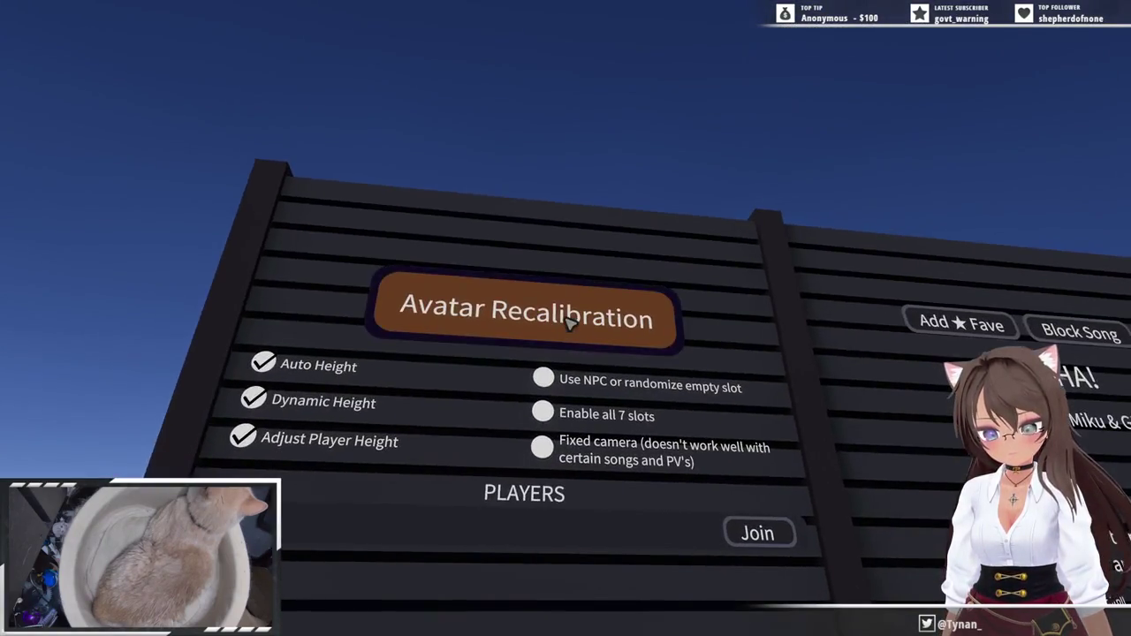
pyautogui.click(570, 324)
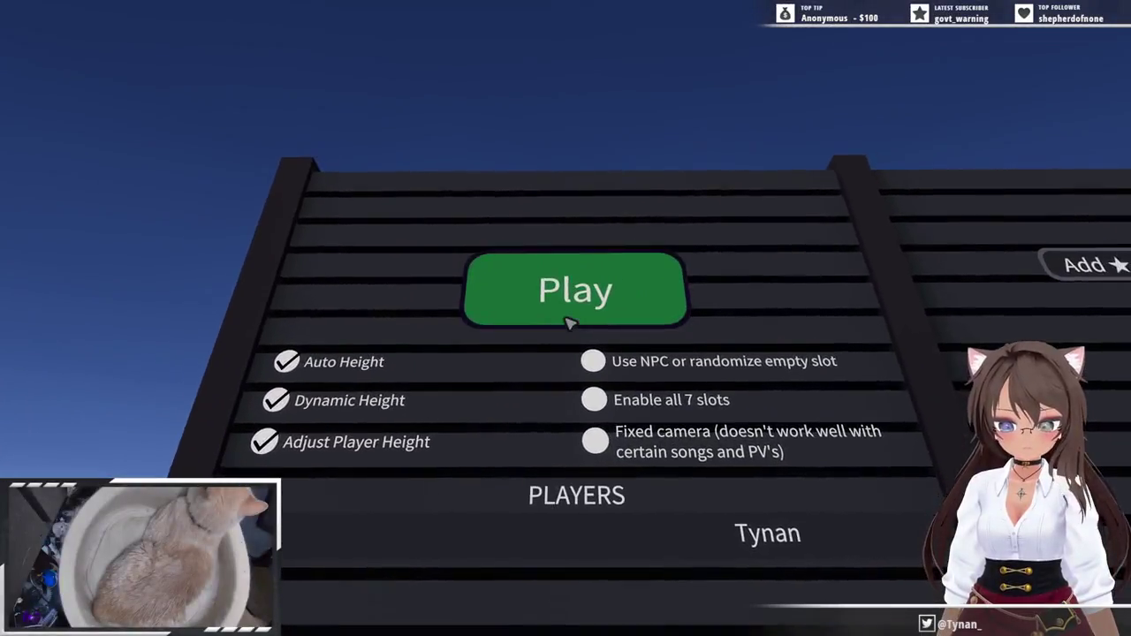
pyautogui.click(571, 318)
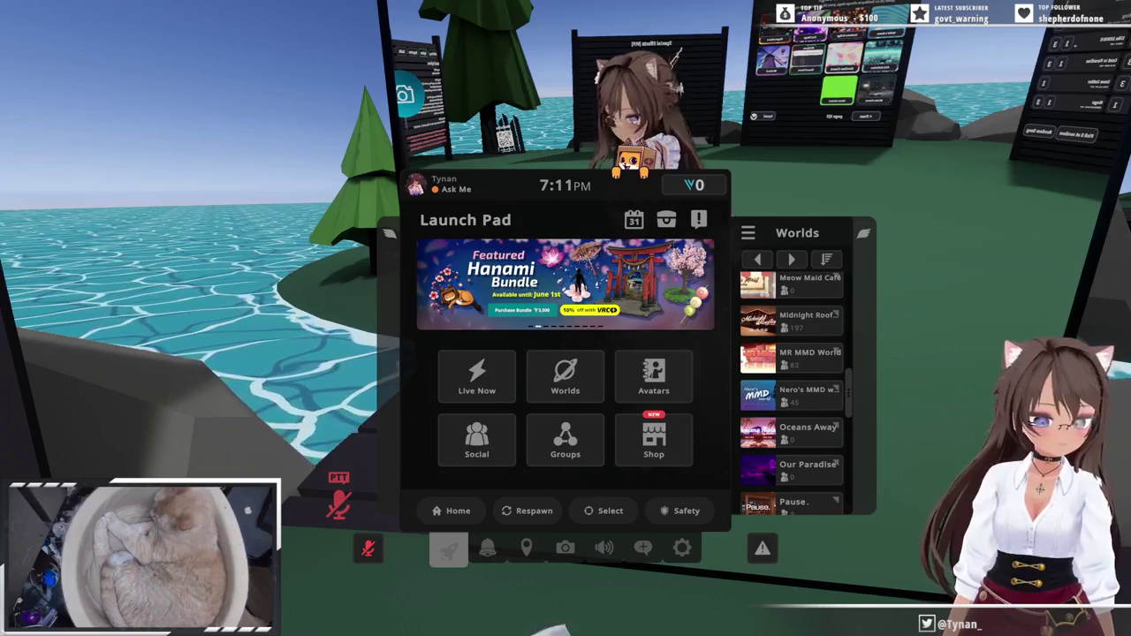
# - Scroll the Uploaded avatars list up to [Y] [133] Bound Cat and preview it
pyautogui.click(654, 389)
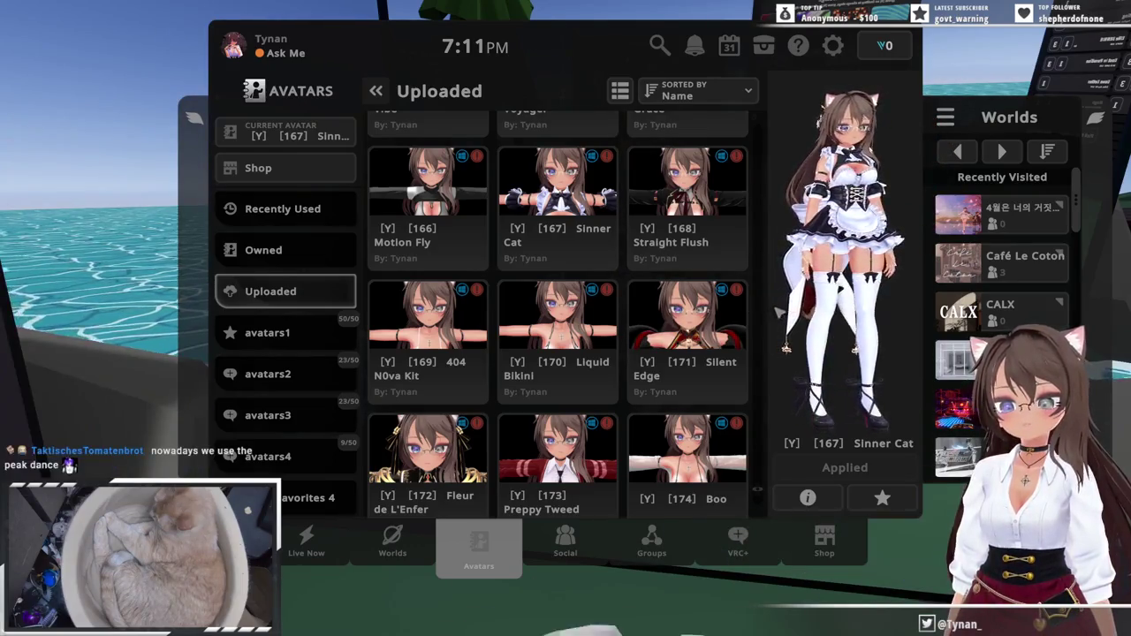
pyautogui.scroll(2, 762, 315)
pyautogui.scroll(1, 762, 314)
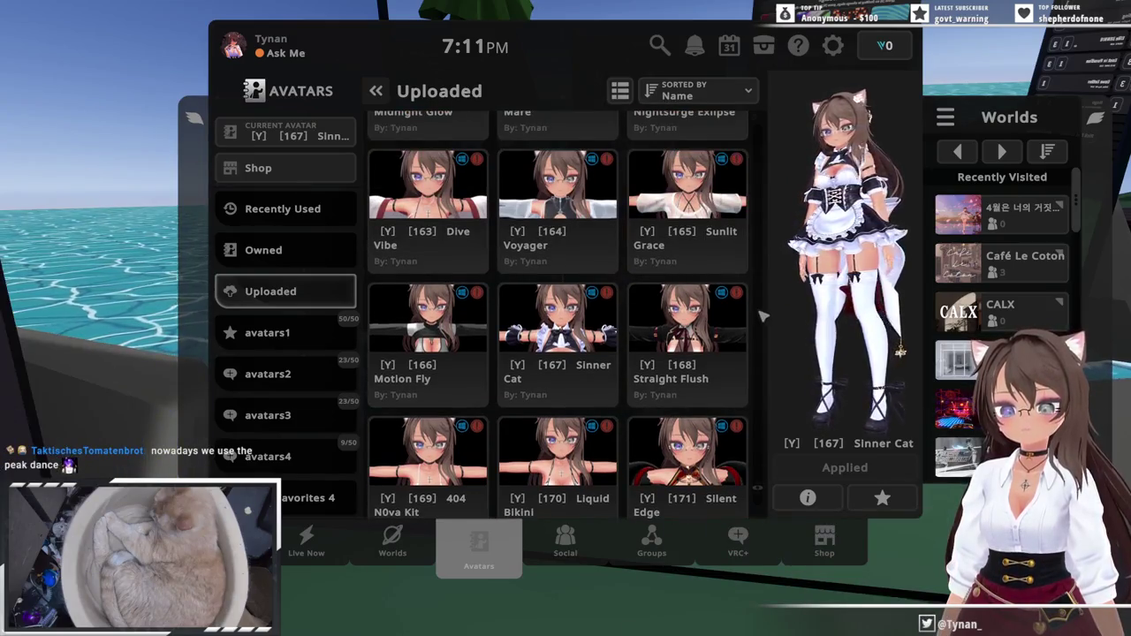
pyautogui.scroll(1, 762, 315)
pyautogui.scroll(3, 762, 315)
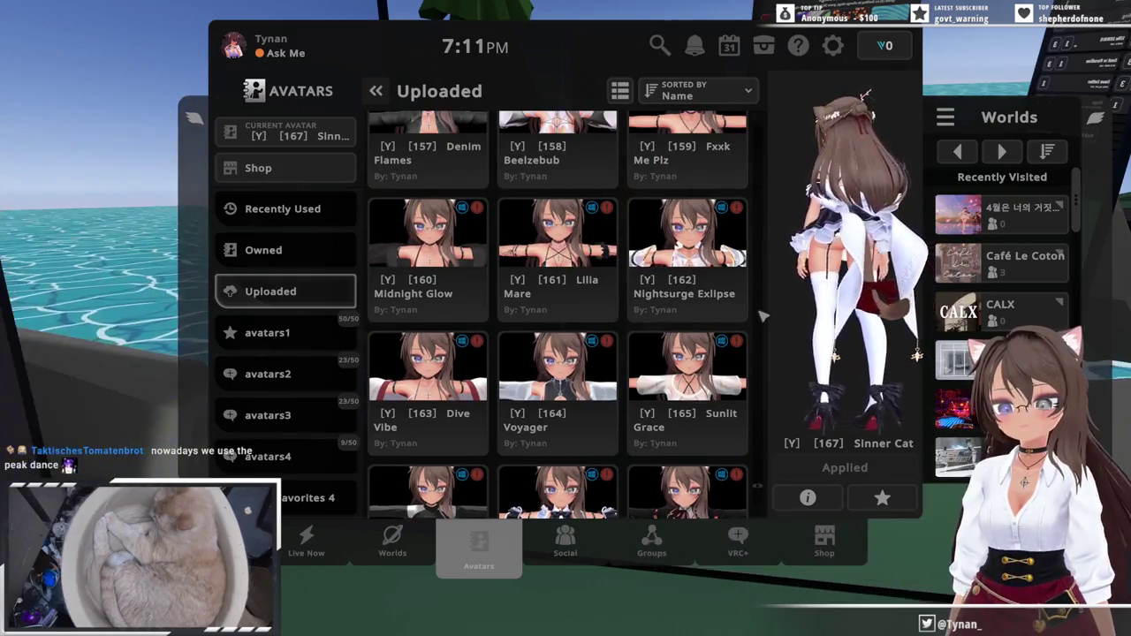
pyautogui.scroll(2, 762, 315)
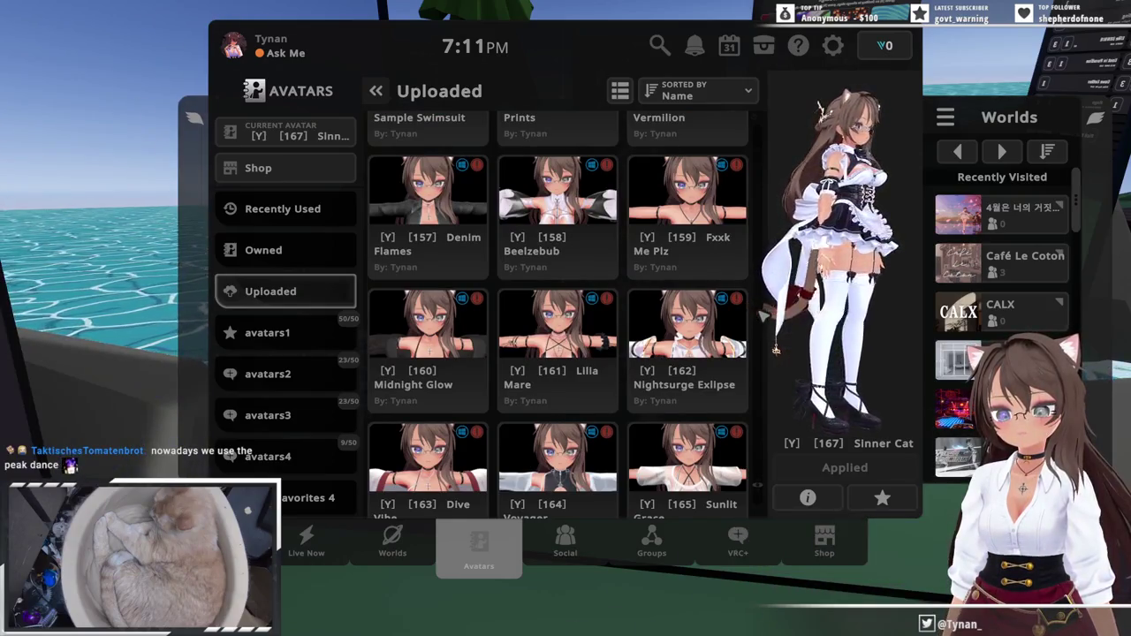
pyautogui.scroll(2, 762, 314)
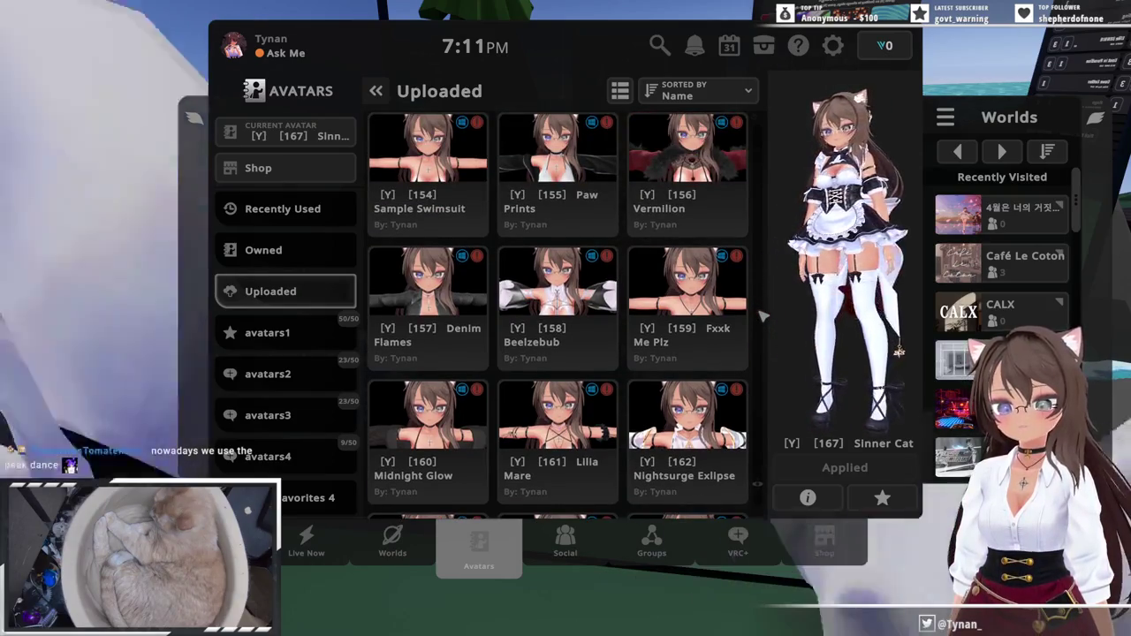
pyautogui.scroll(1, 762, 315)
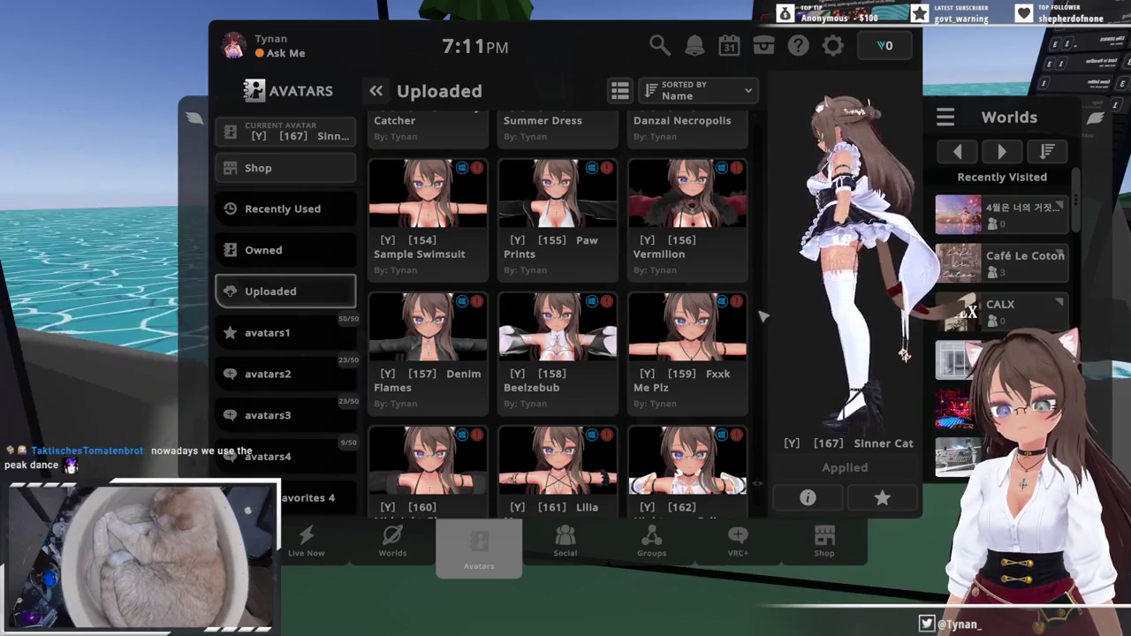
pyautogui.scroll(3, 743, 319)
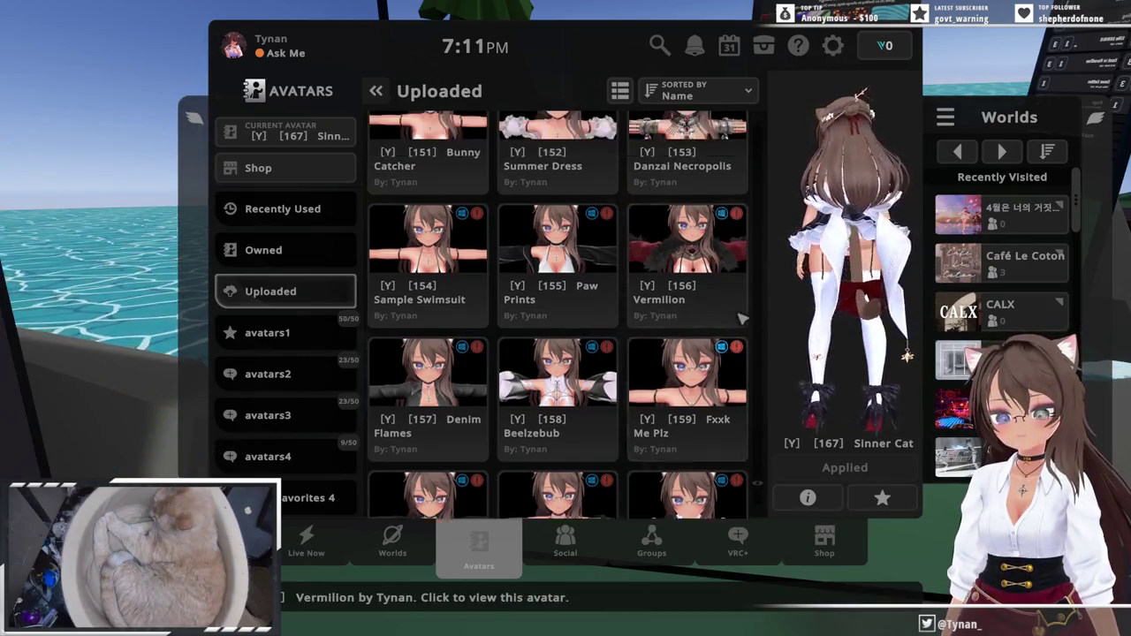
pyautogui.scroll(2, 742, 318)
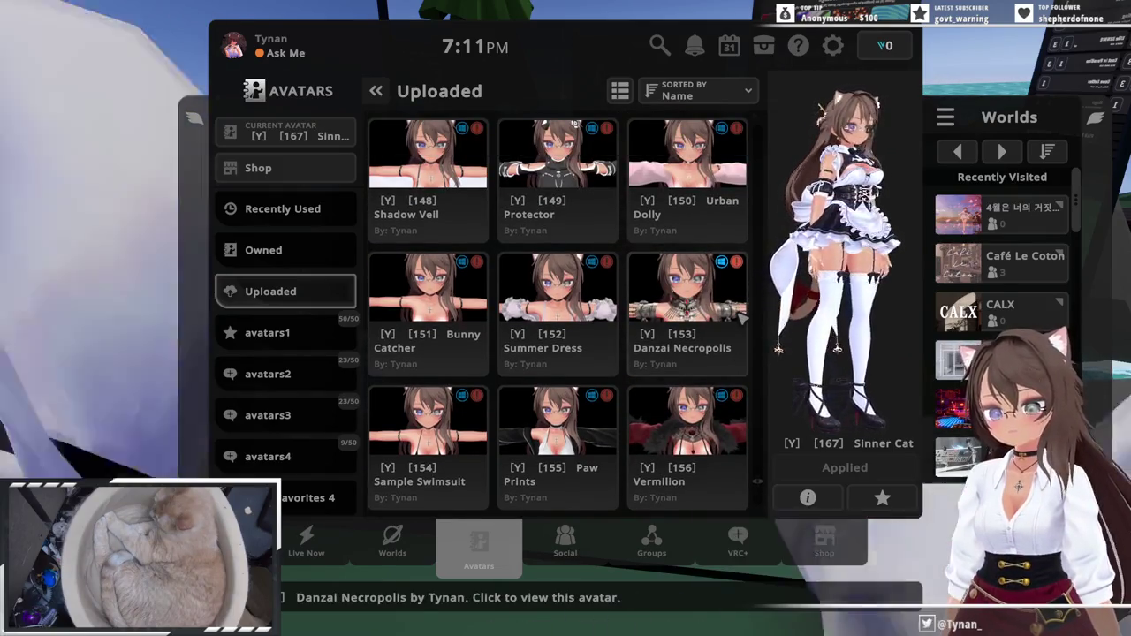
pyautogui.scroll(1, 742, 319)
pyautogui.scroll(3, 742, 318)
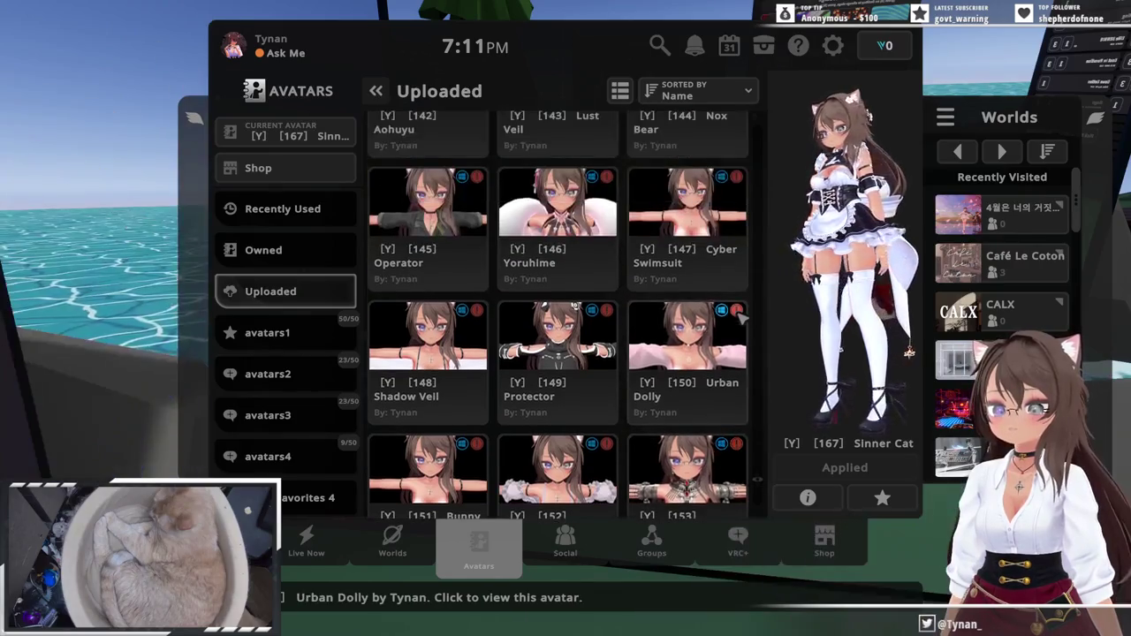
pyautogui.scroll(1, 742, 318)
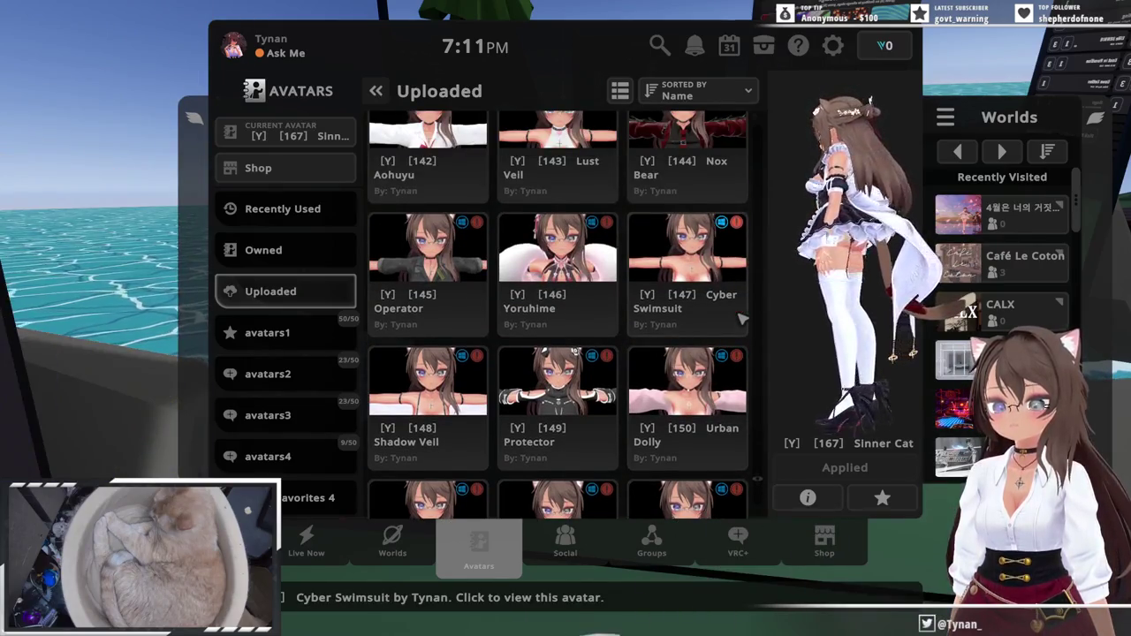
pyautogui.scroll(1, 742, 320)
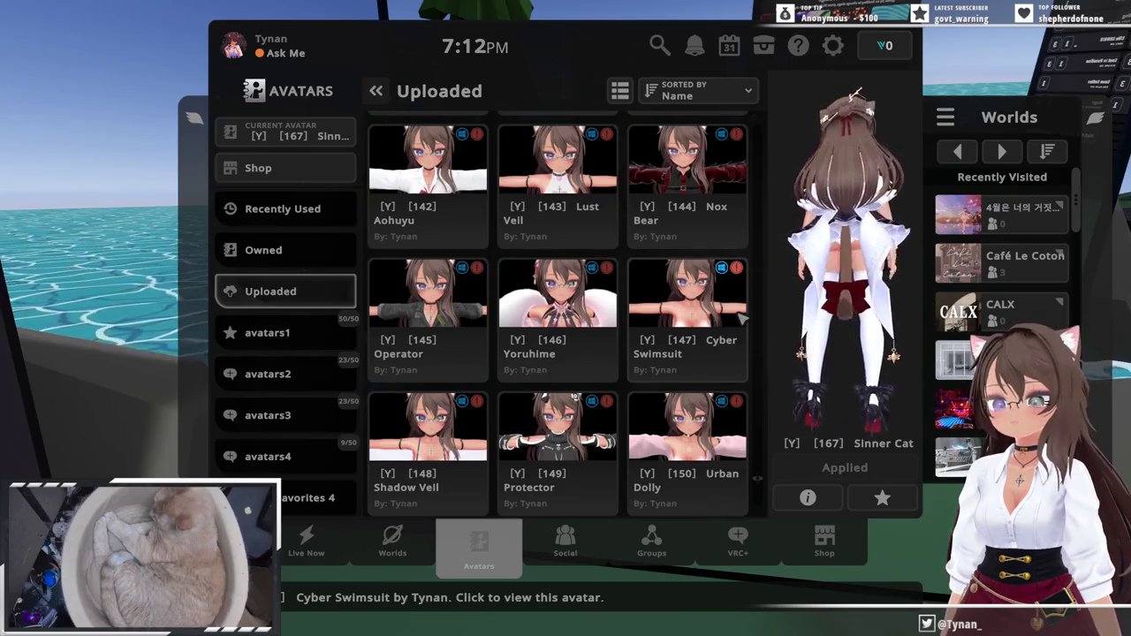
pyautogui.scroll(3, 742, 320)
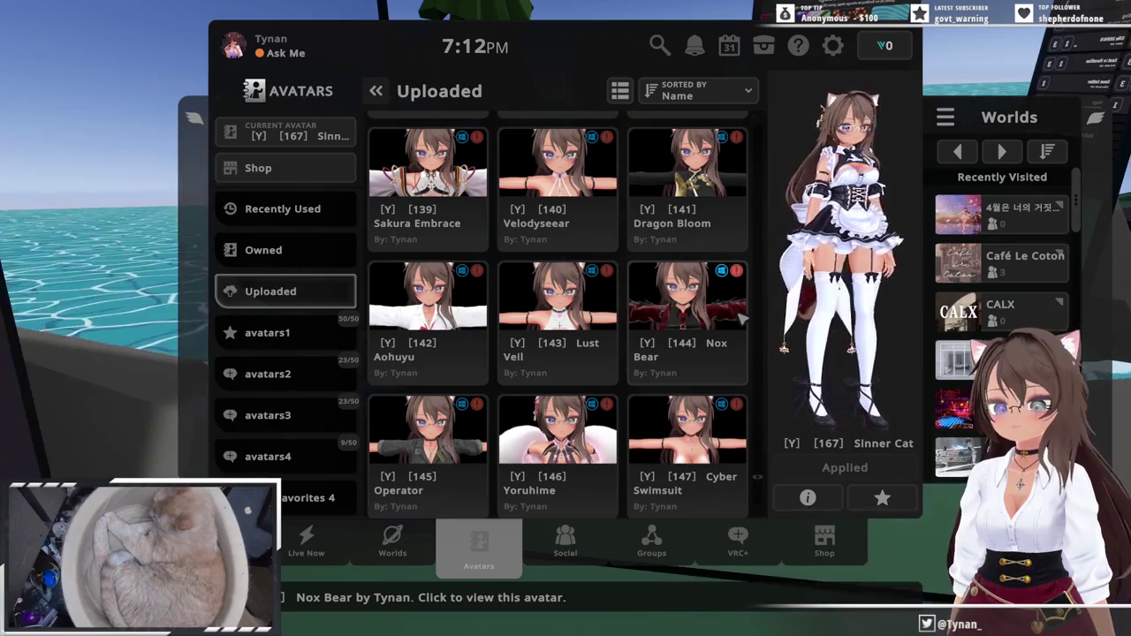
pyautogui.scroll(3, 743, 320)
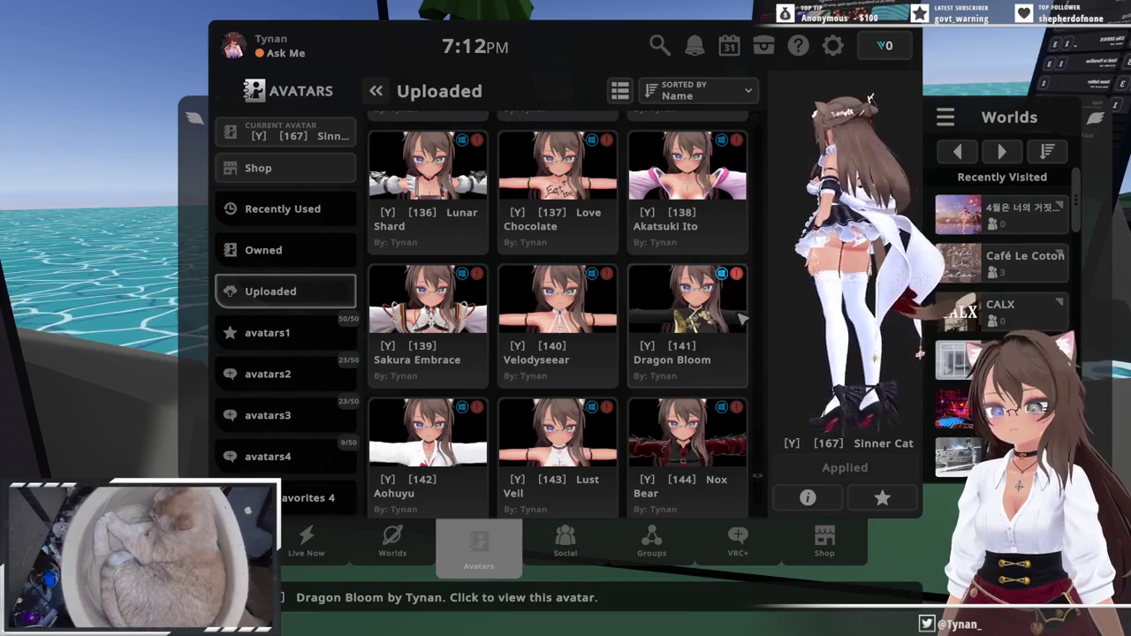
pyautogui.scroll(2, 742, 319)
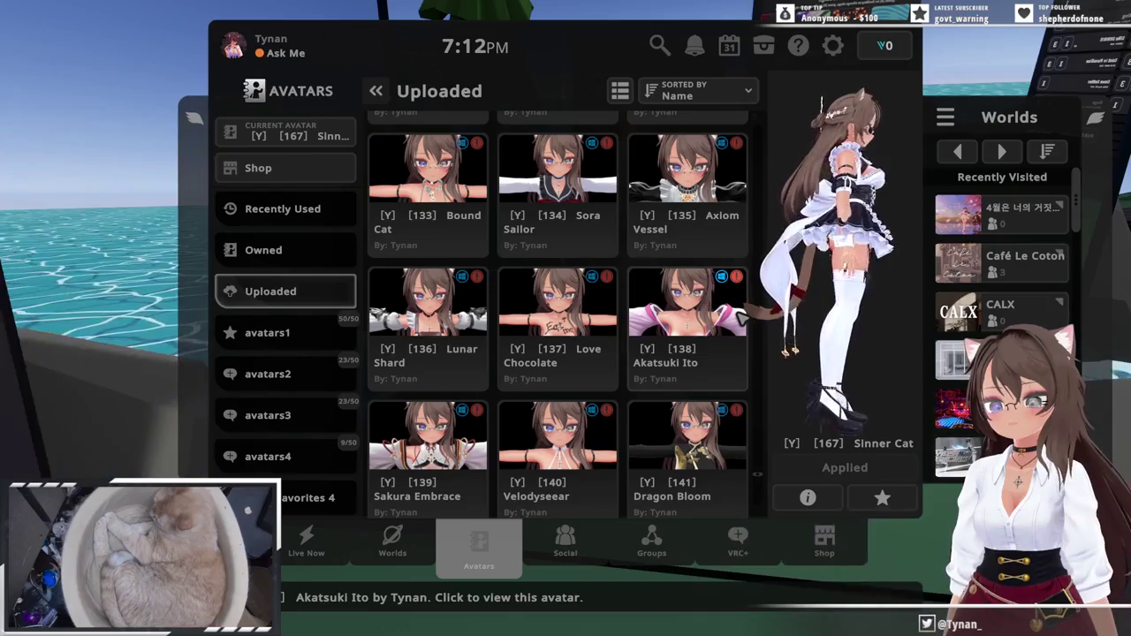
pyautogui.scroll(1, 742, 319)
pyautogui.scroll(1, 741, 320)
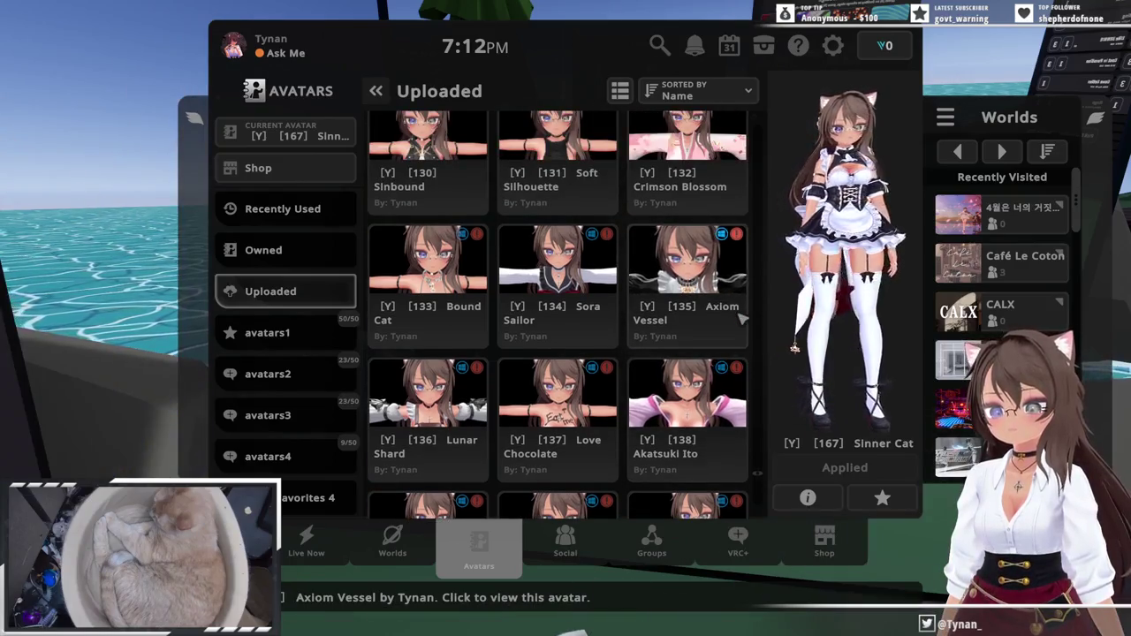
pyautogui.click(400, 304)
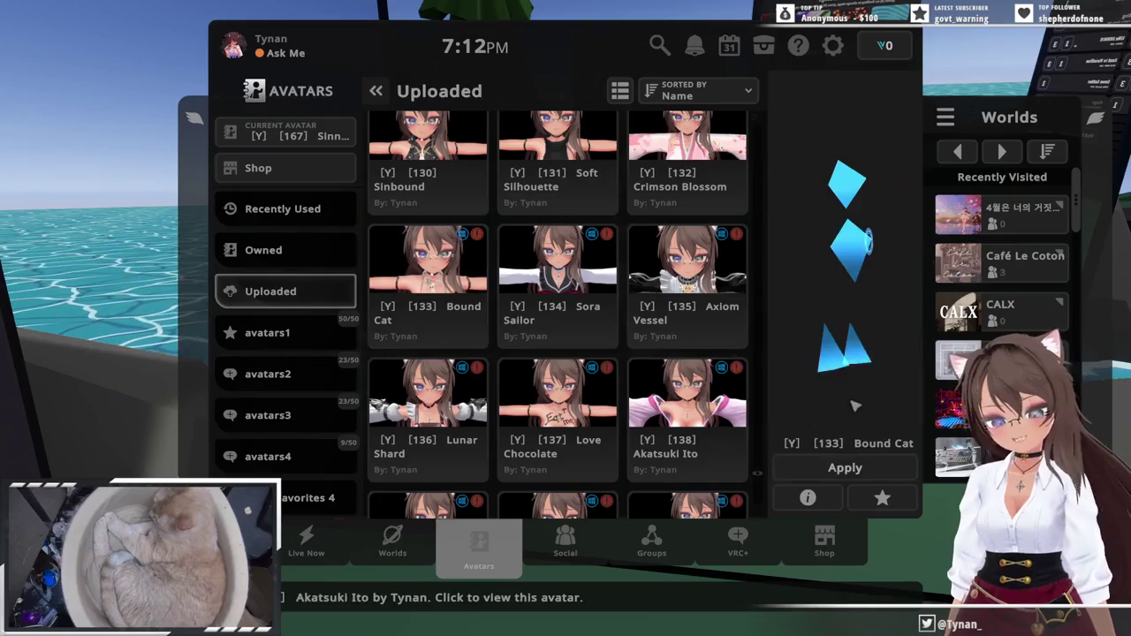
# - Apply [Y] [133] Bound Cat as the current avatar and return to the world
pyautogui.click(859, 471)
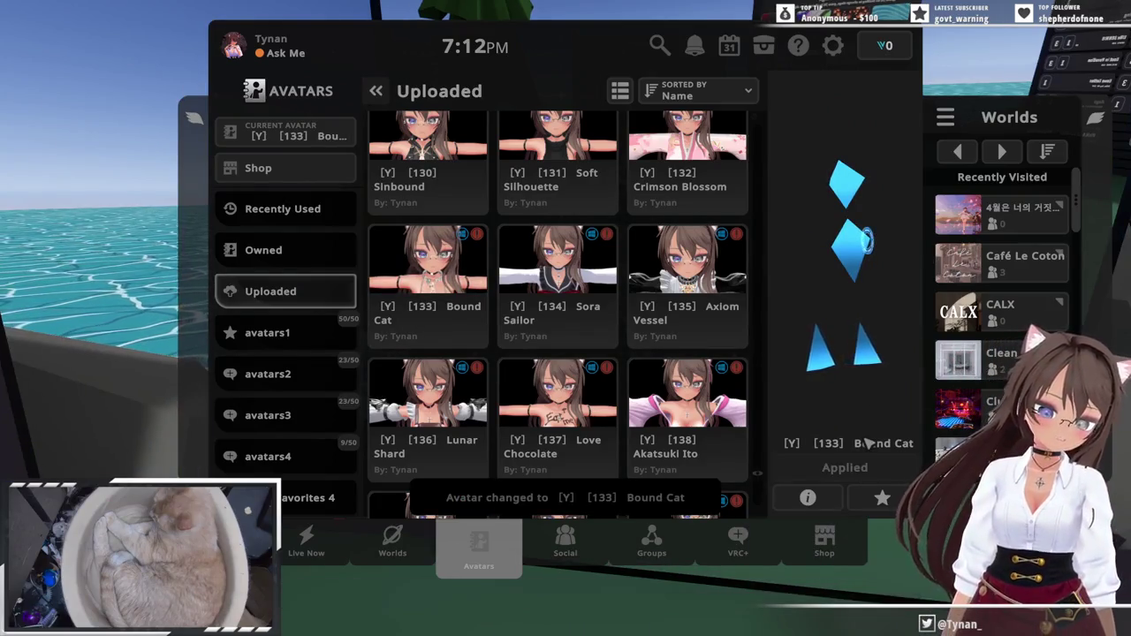
pyautogui.press('Escape')
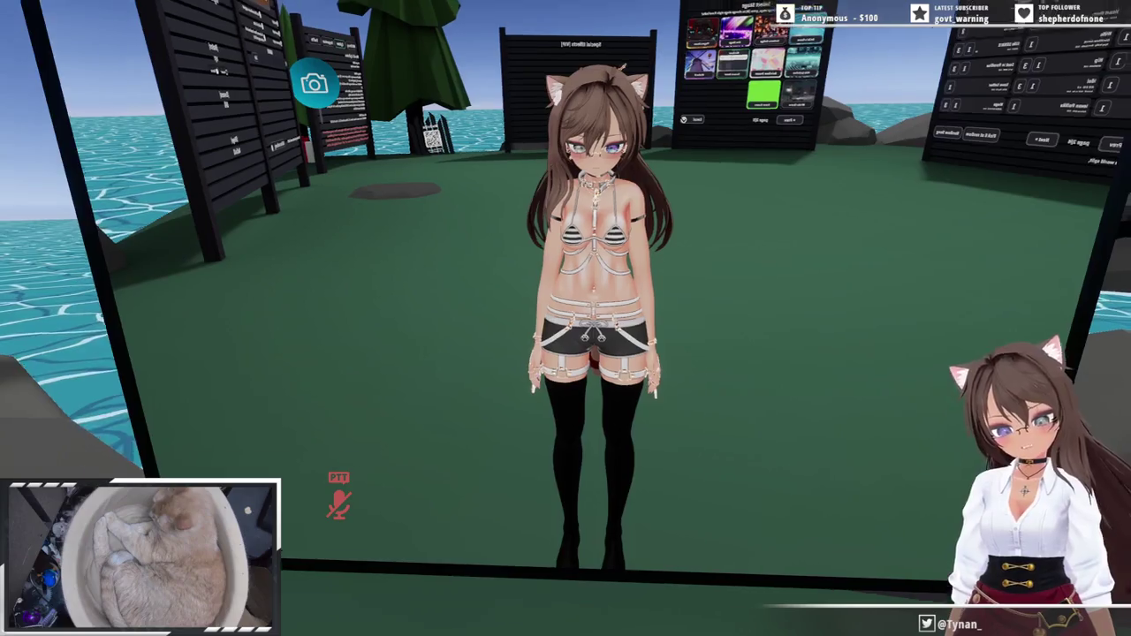
# - Open the action menu and try out several poses on the avatar
pyautogui.press('r')
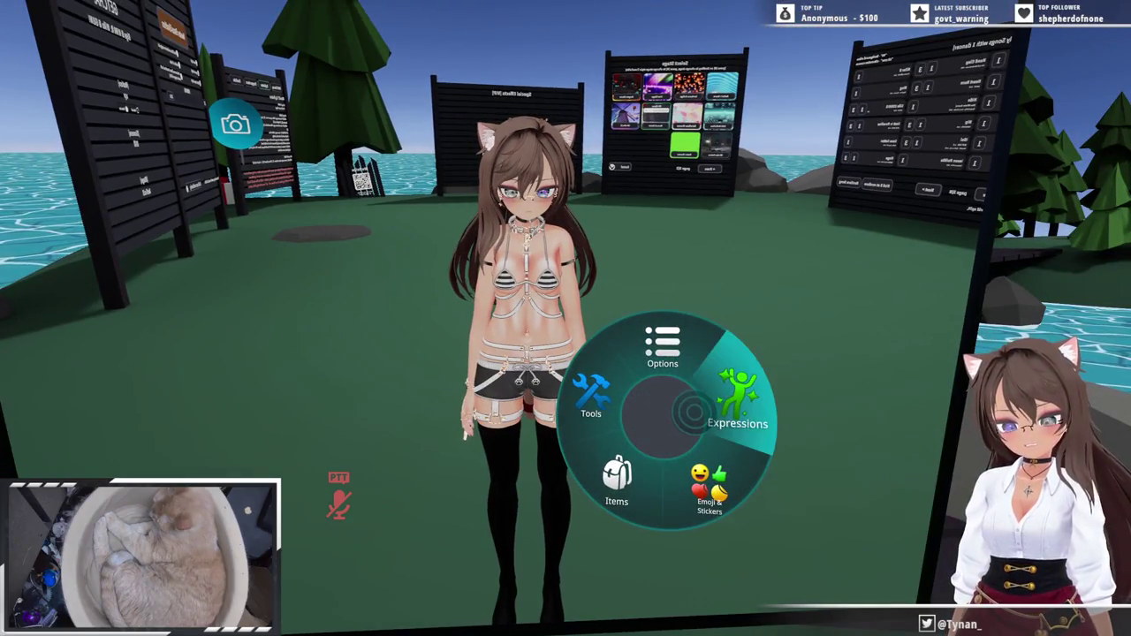
pyautogui.click(737, 402)
pyautogui.click(636, 396)
pyautogui.click(618, 372)
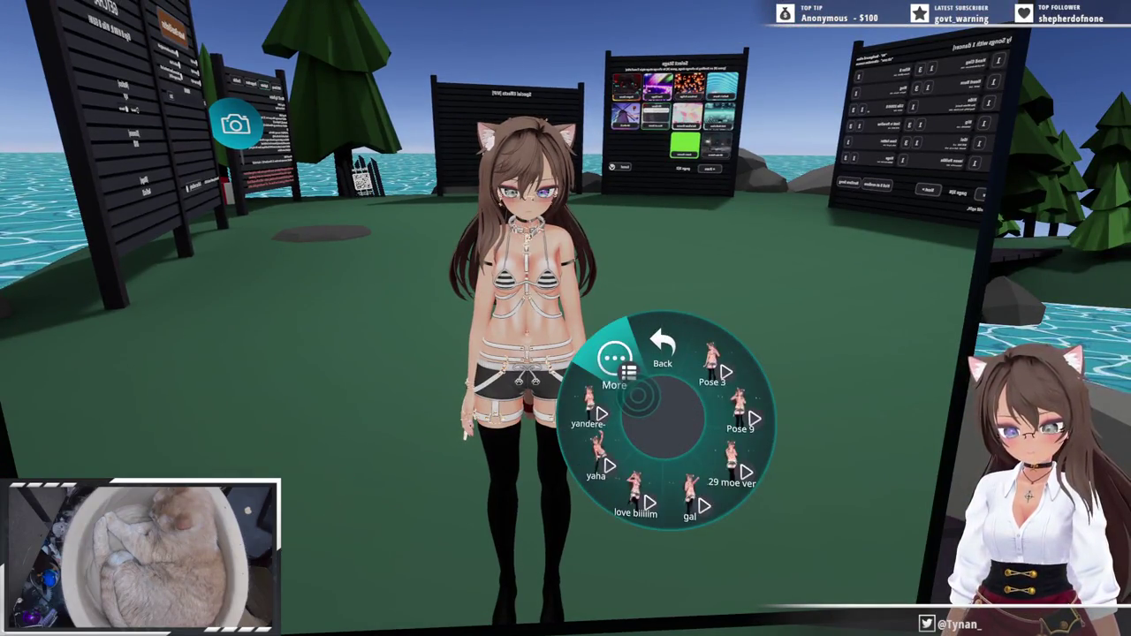
pyautogui.click(613, 353)
pyautogui.click(663, 349)
# - Toggle the Lead, Upper Harness, Lower Harness and Stockings clothing items
pyautogui.click(597, 459)
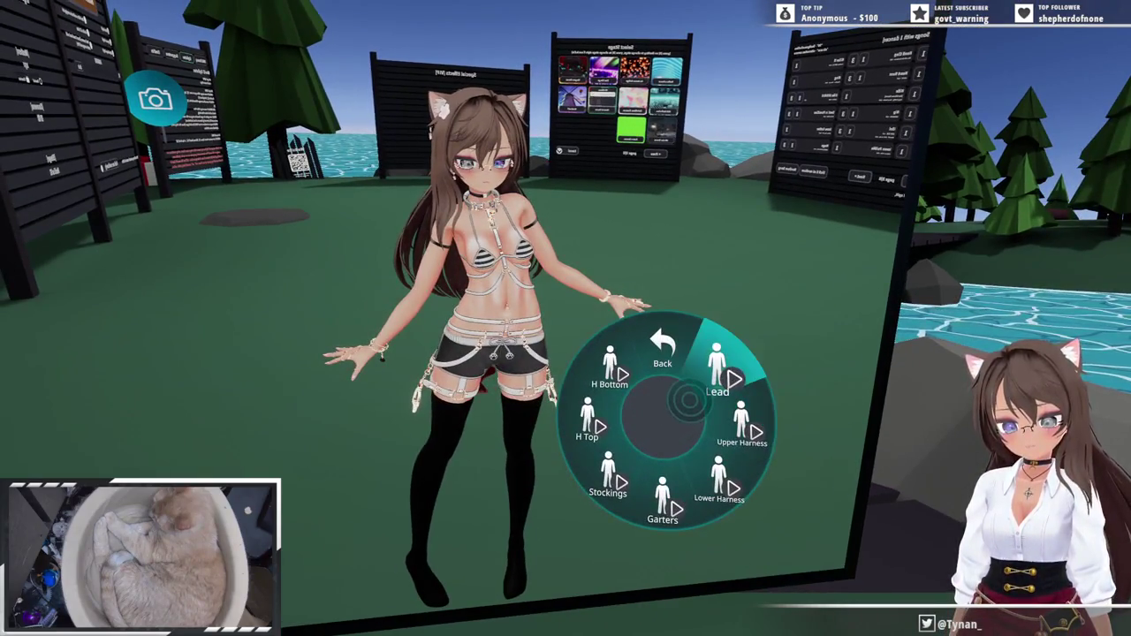
pyautogui.click(717, 364)
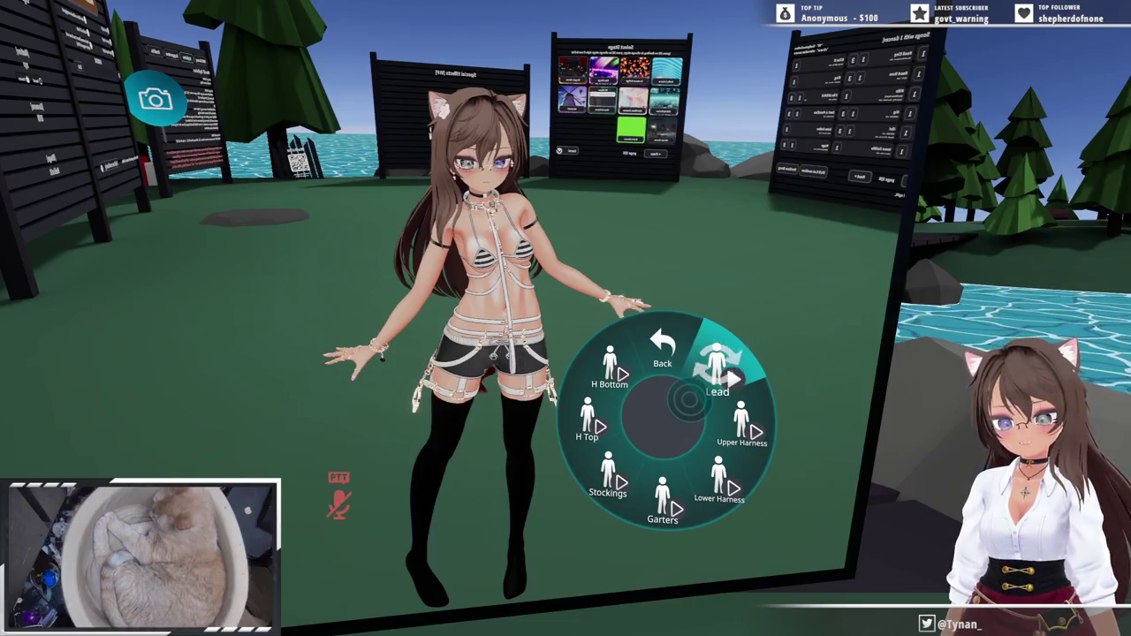
pyautogui.click(743, 424)
pyautogui.click(689, 435)
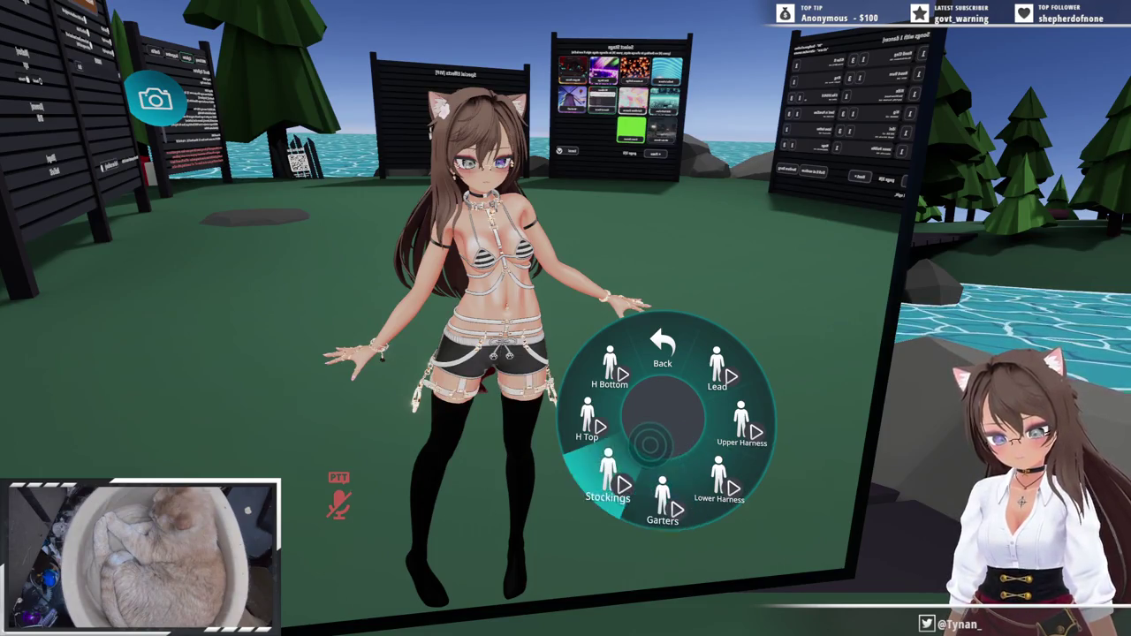
pyautogui.click(649, 444)
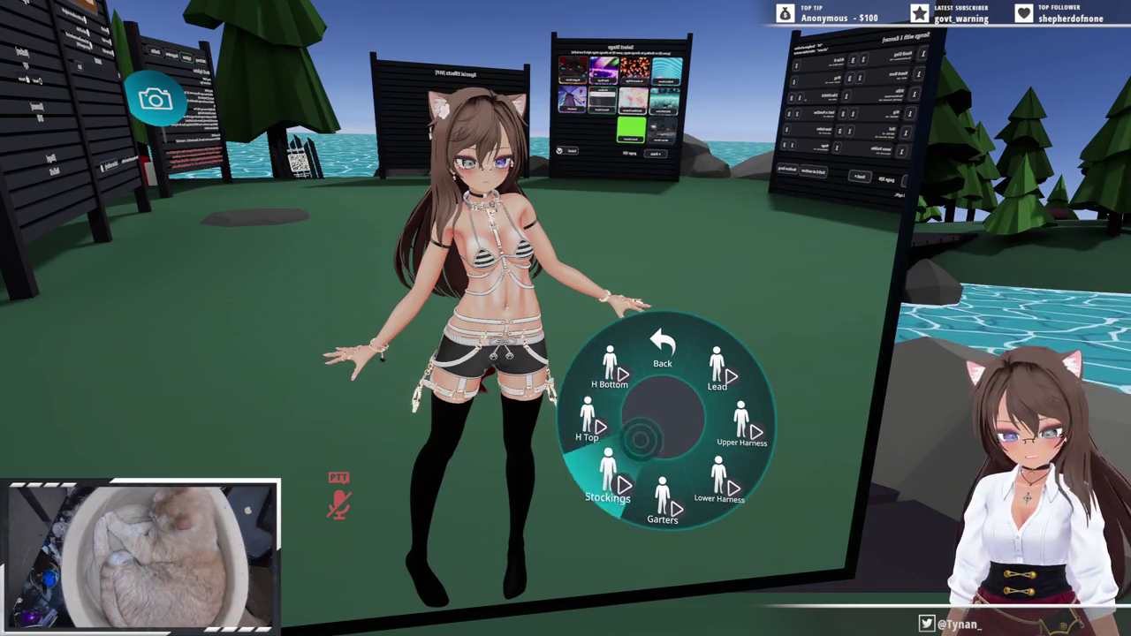
pyautogui.click(694, 417)
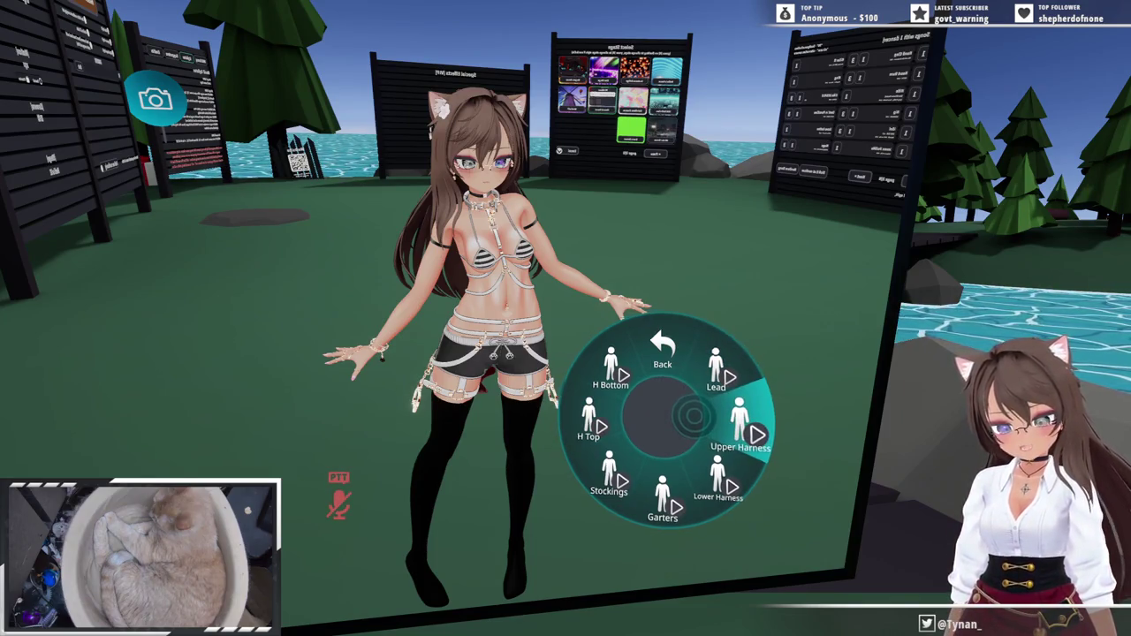
# - Pick a standing pose from the Emotes menu and close the action menu
pyautogui.click(662, 349)
pyautogui.click(663, 349)
pyautogui.click(626, 494)
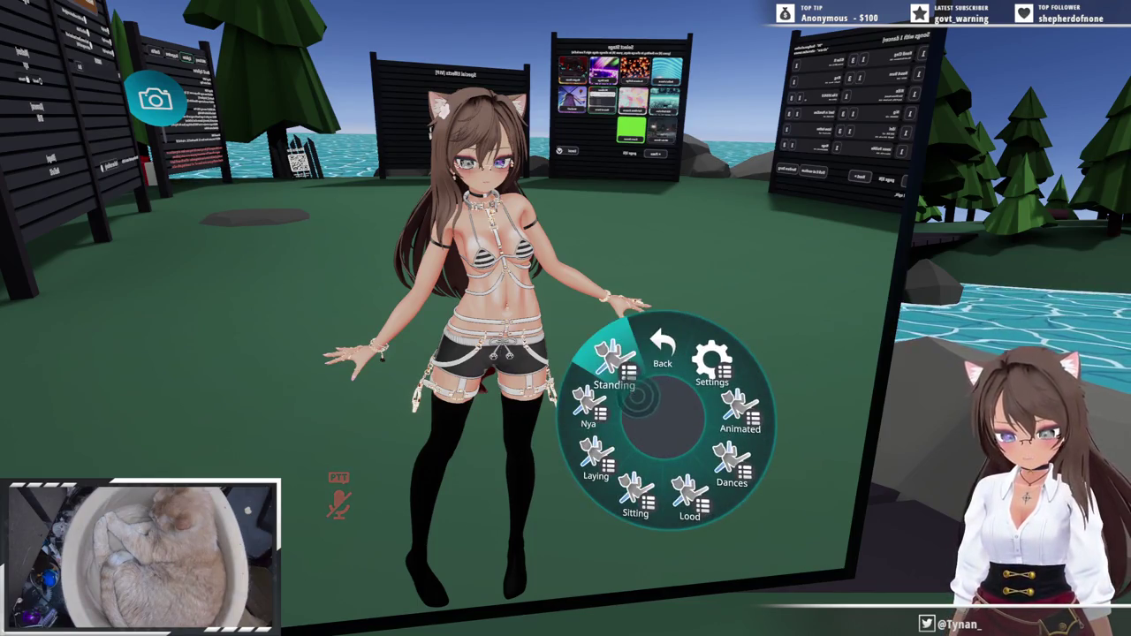
pyautogui.click(587, 411)
pyautogui.click(712, 363)
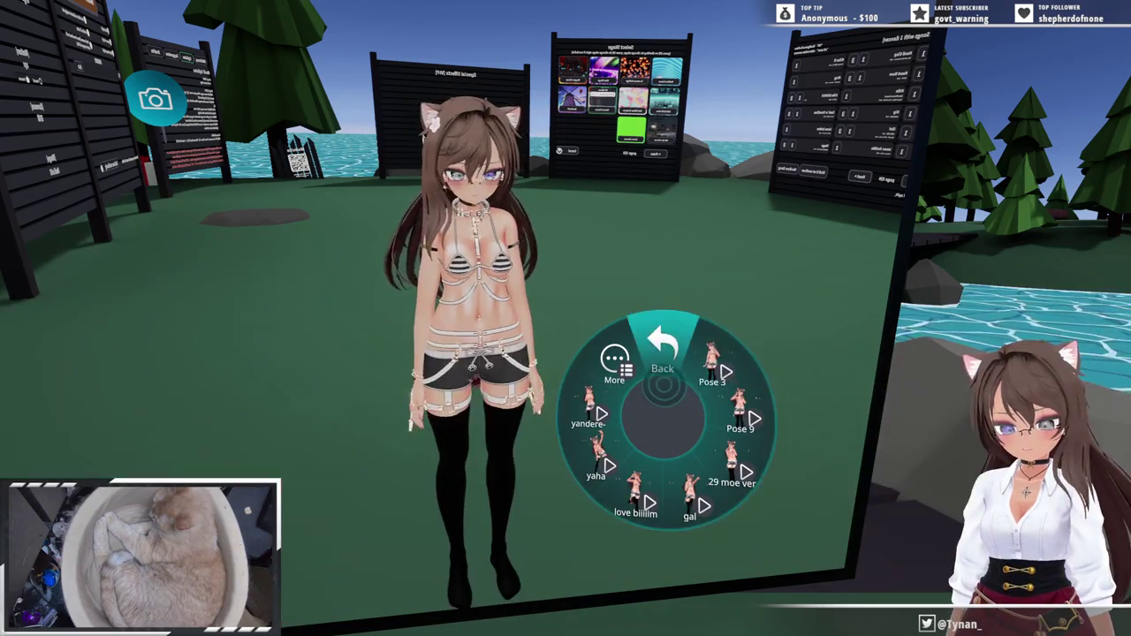
pyautogui.click(663, 349)
pyautogui.click(663, 349)
pyautogui.click(663, 349)
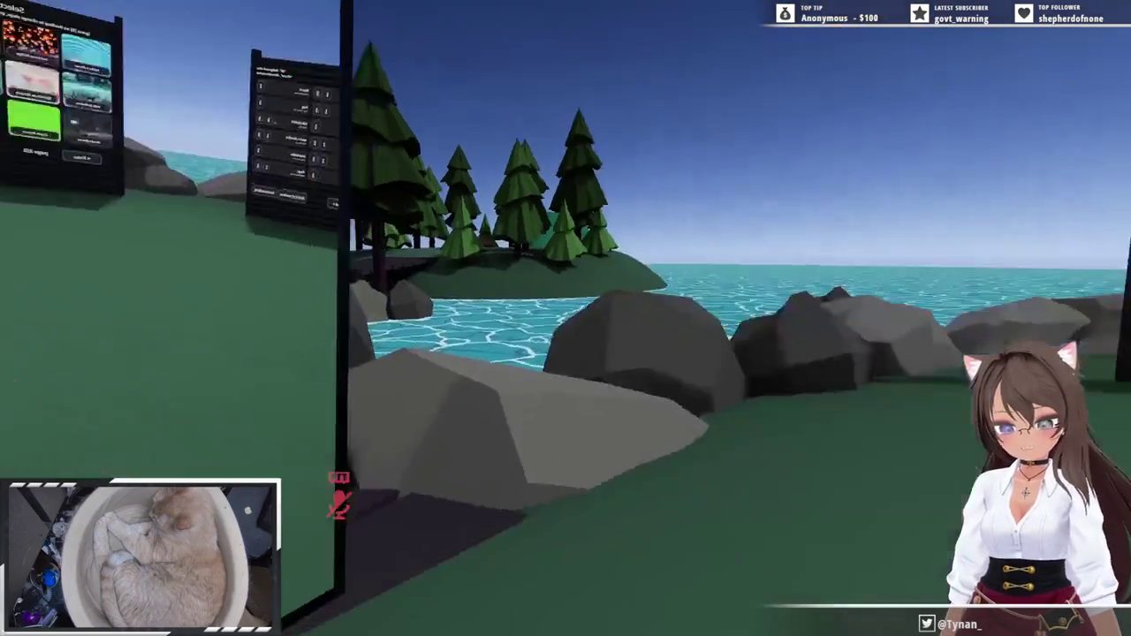
# - Walk to the stage board and choose the Cyber Gothic Obsidian stage on page 1/2
pyautogui.press('w')
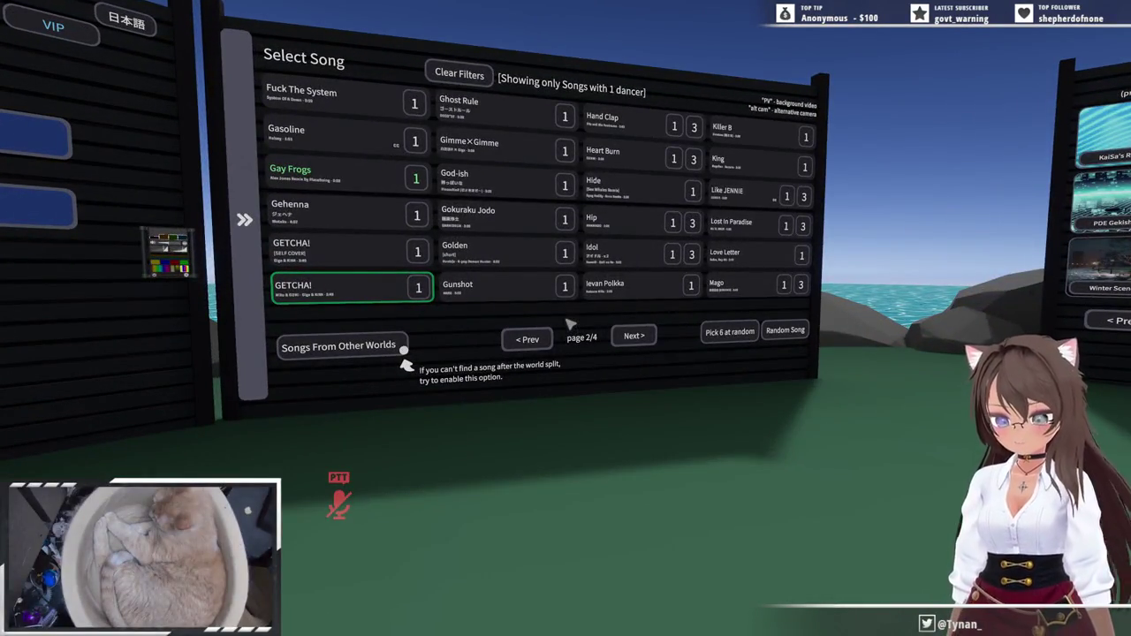
pyautogui.press('w')
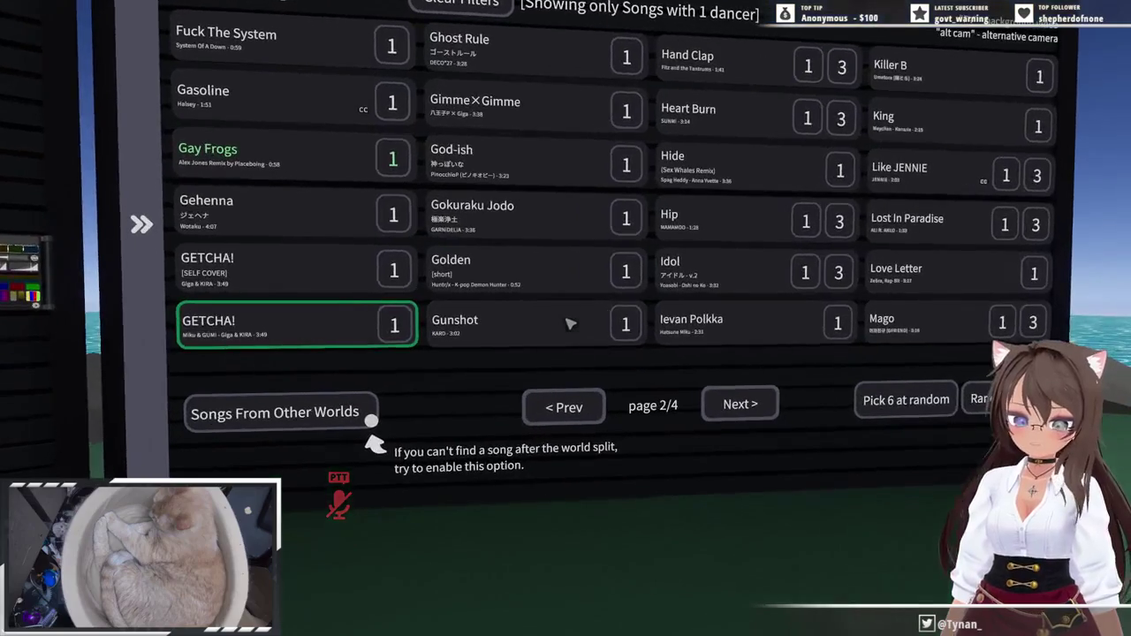
pyautogui.press('w')
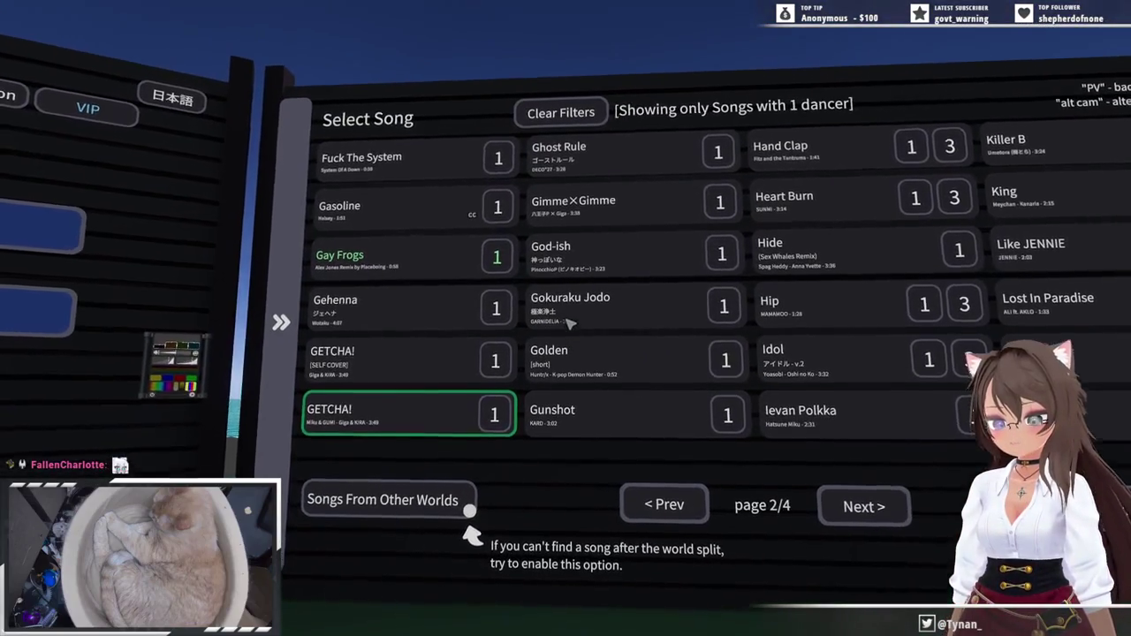
pyautogui.moveTo(570, 324)
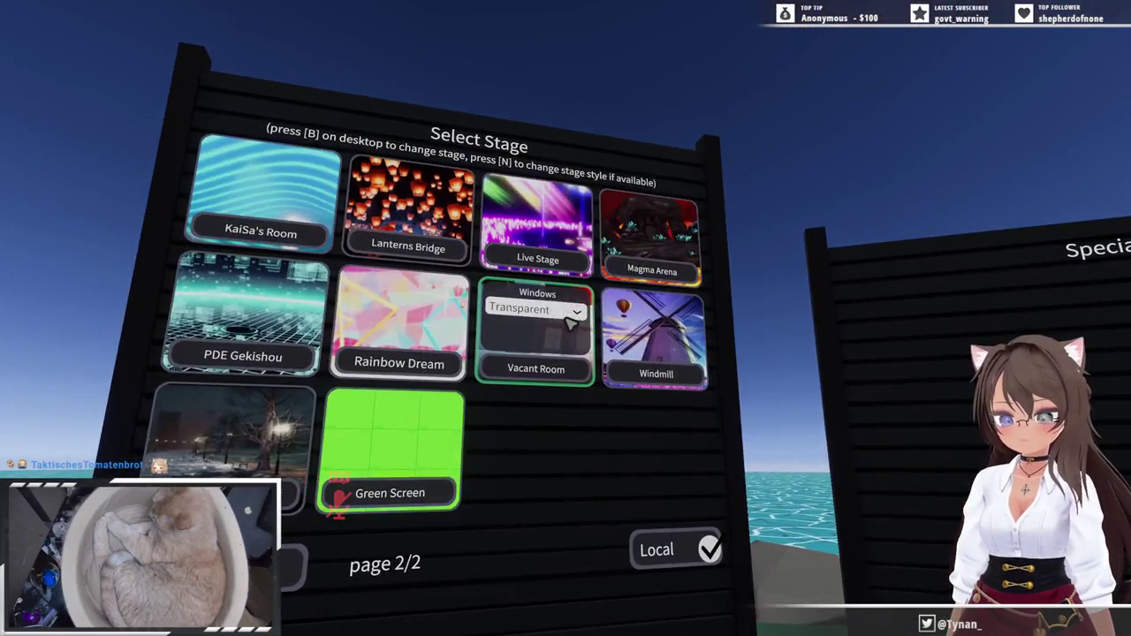
pyautogui.click(571, 314)
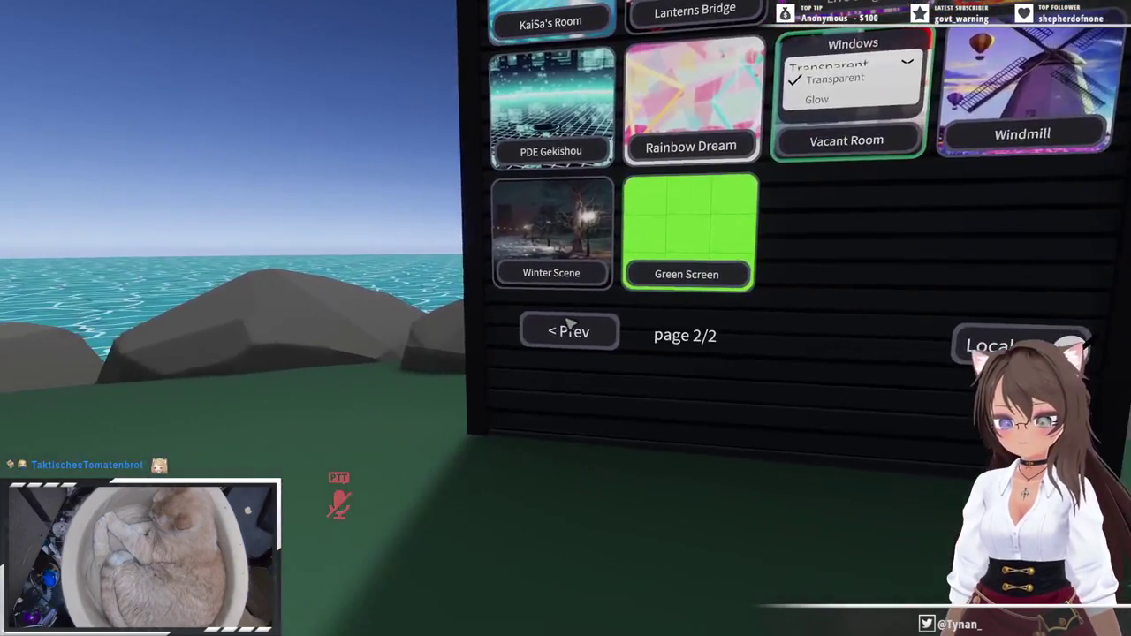
pyautogui.click(574, 323)
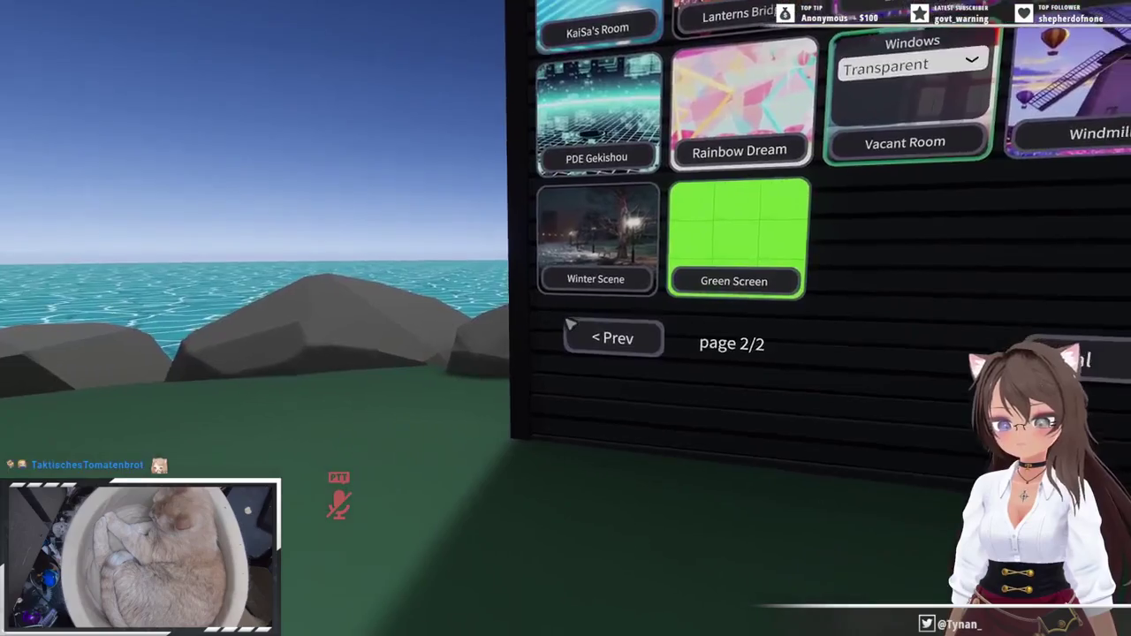
pyautogui.click(570, 324)
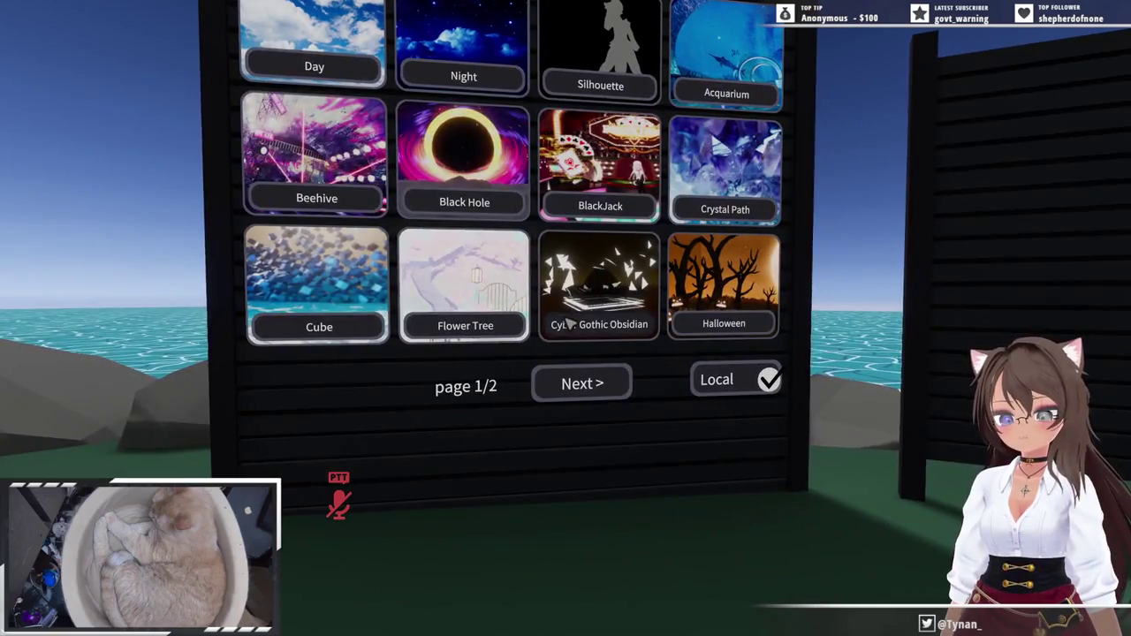
pyautogui.click(565, 325)
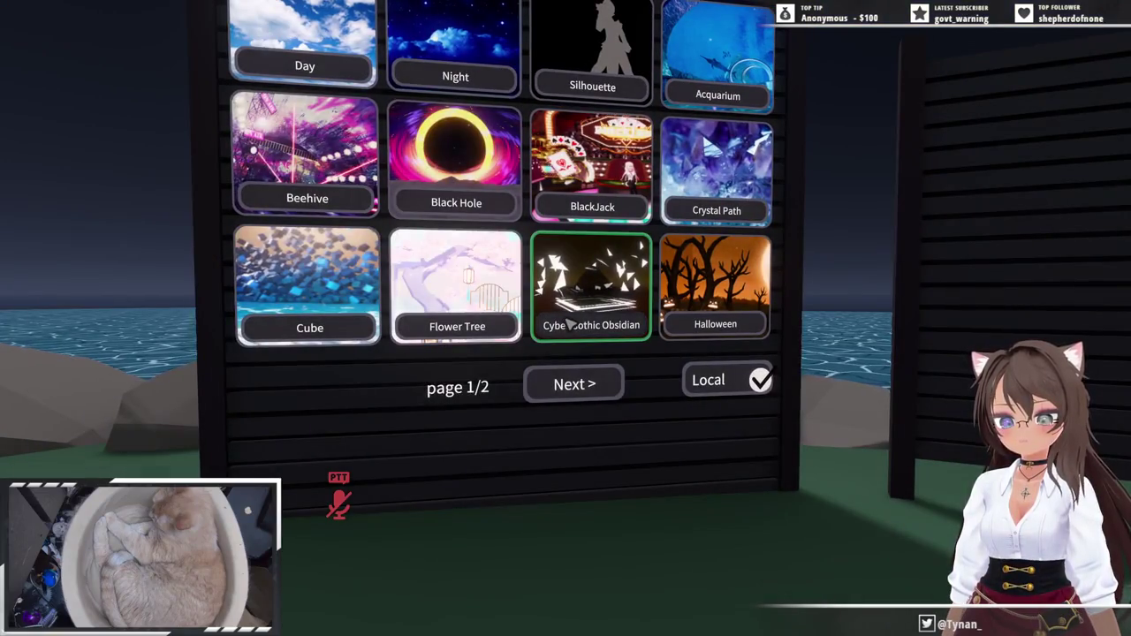
# - Recalibrate the avatar, return to the song board and start the dance performance
pyautogui.press('w')
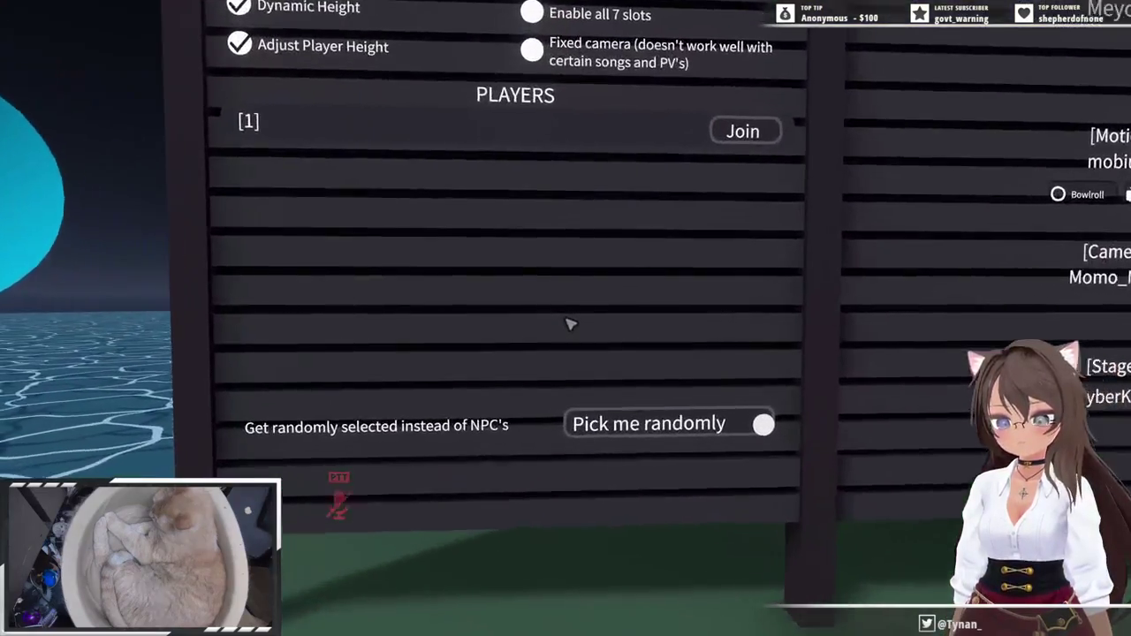
pyautogui.press('super')
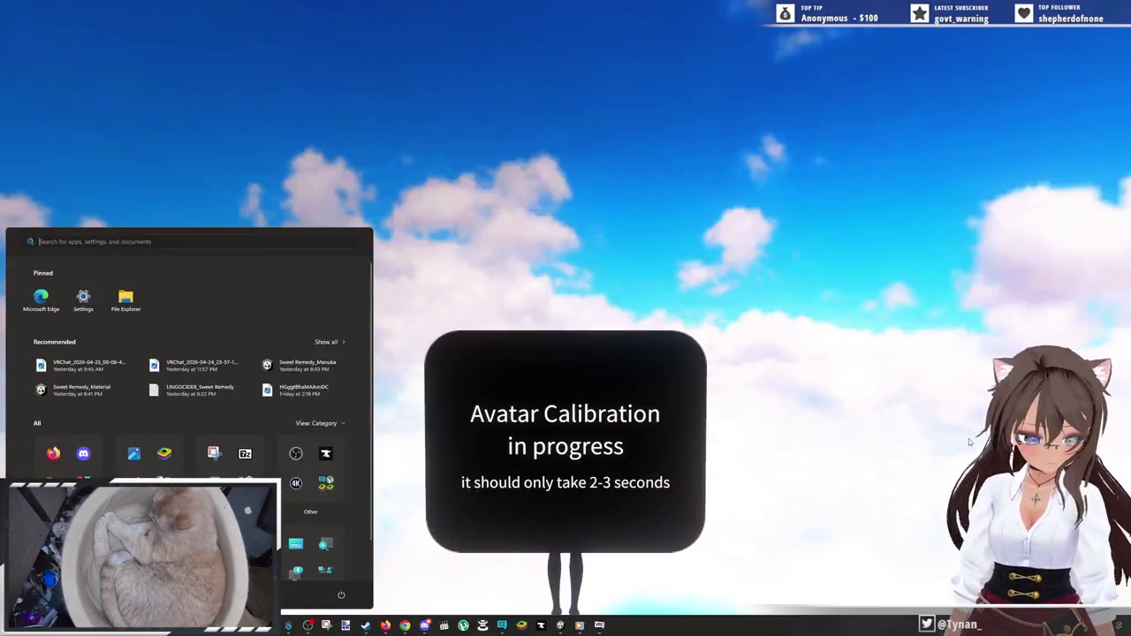
pyautogui.press('super')
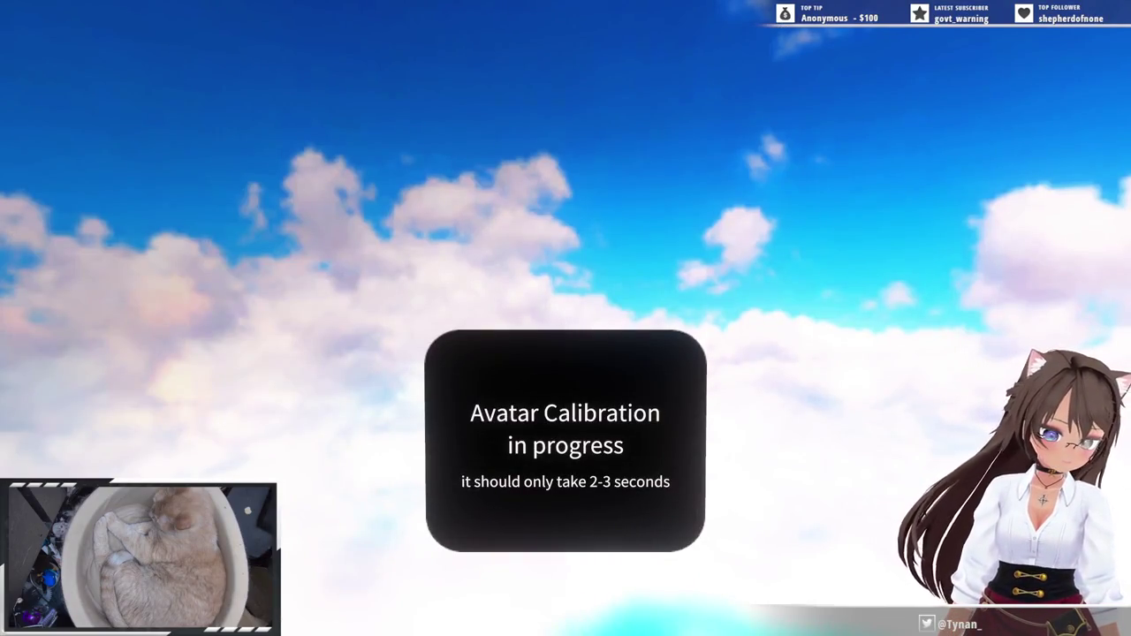
pyautogui.press('Escape')
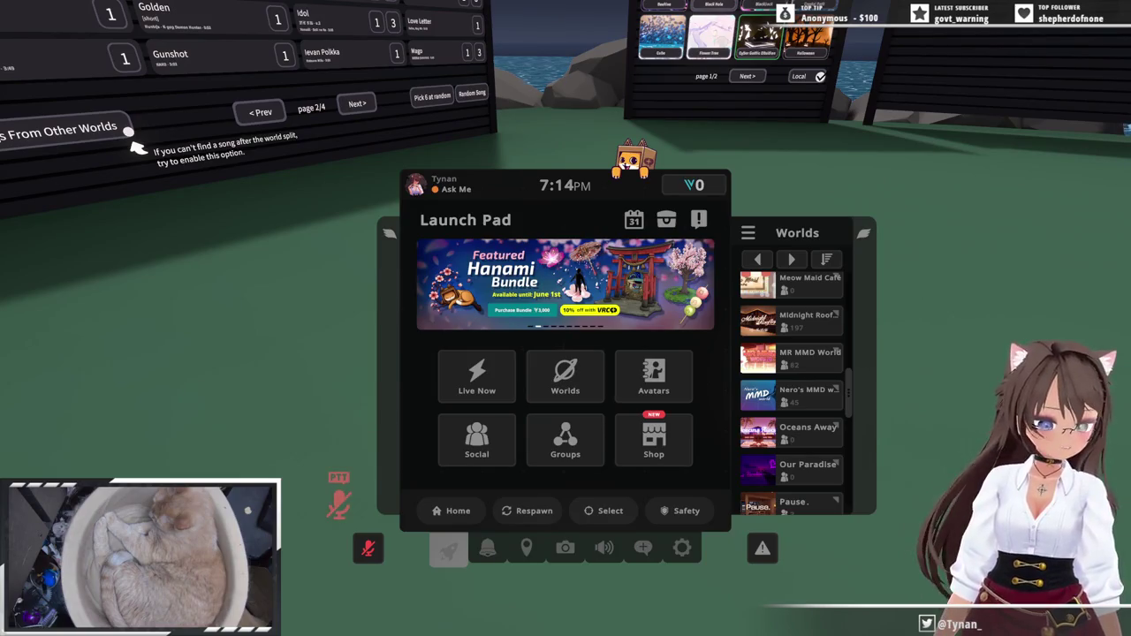
pyautogui.press('Escape')
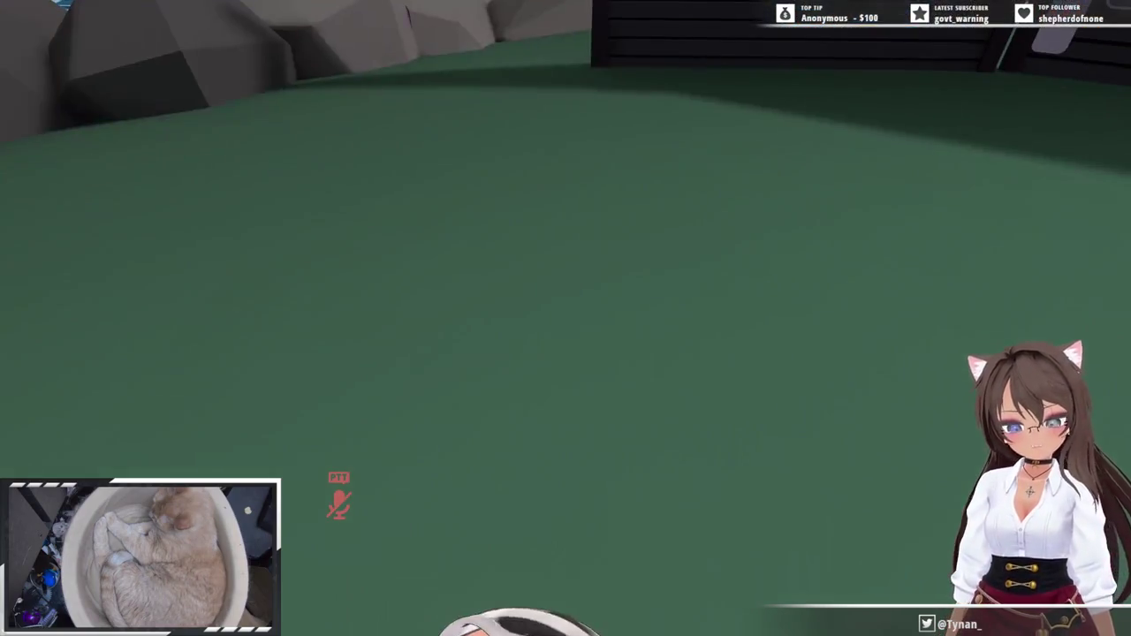
pyautogui.press('w')
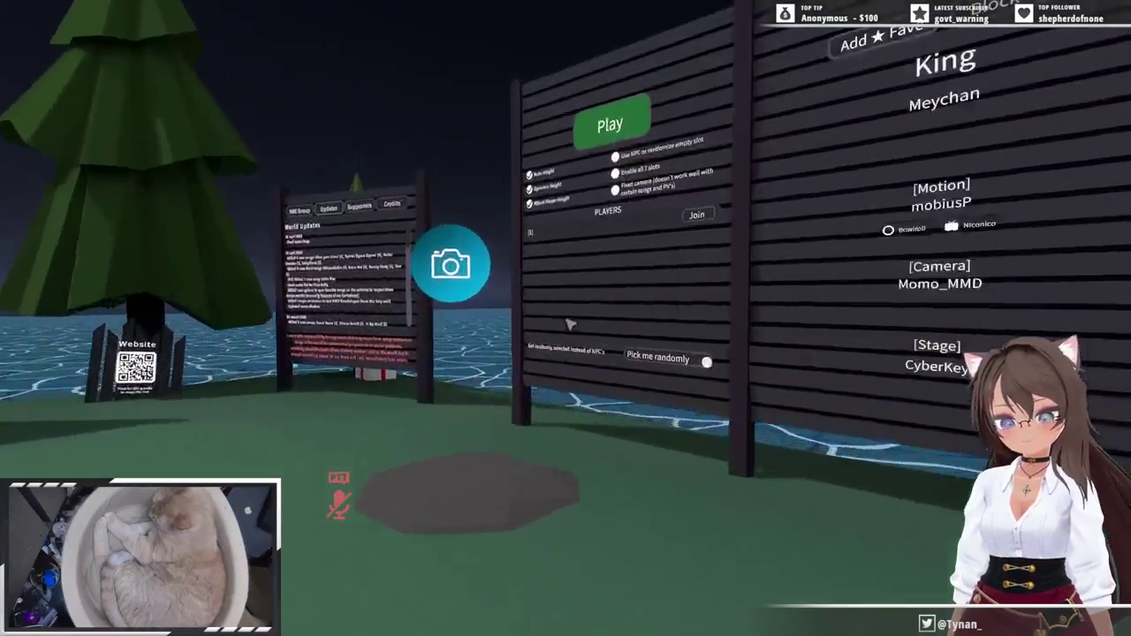
pyautogui.press('s')
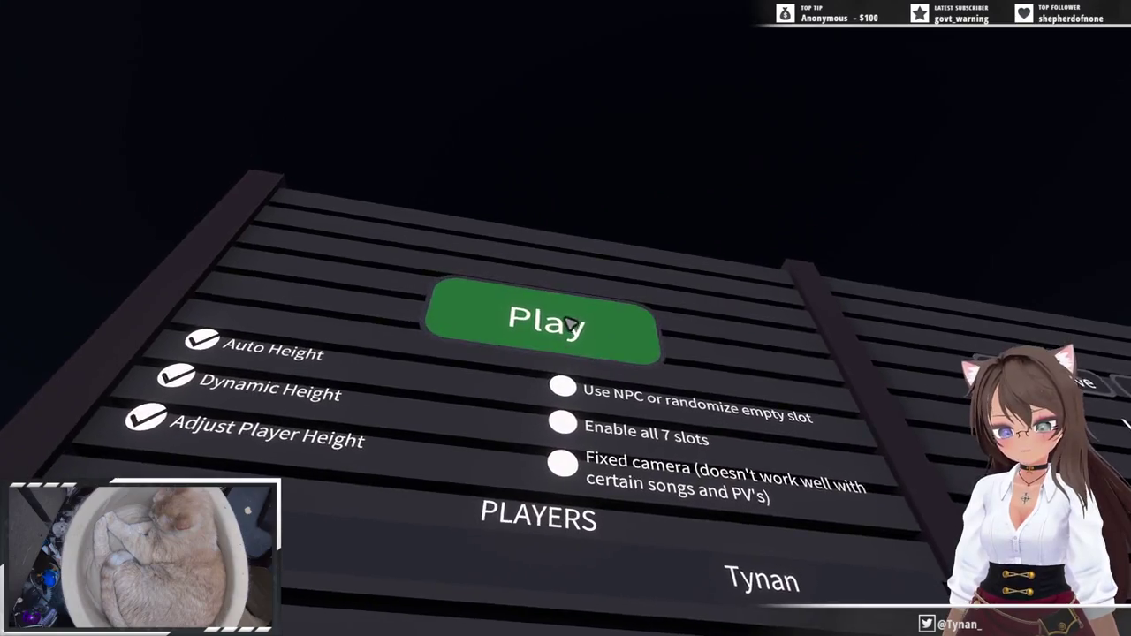
pyautogui.click(570, 324)
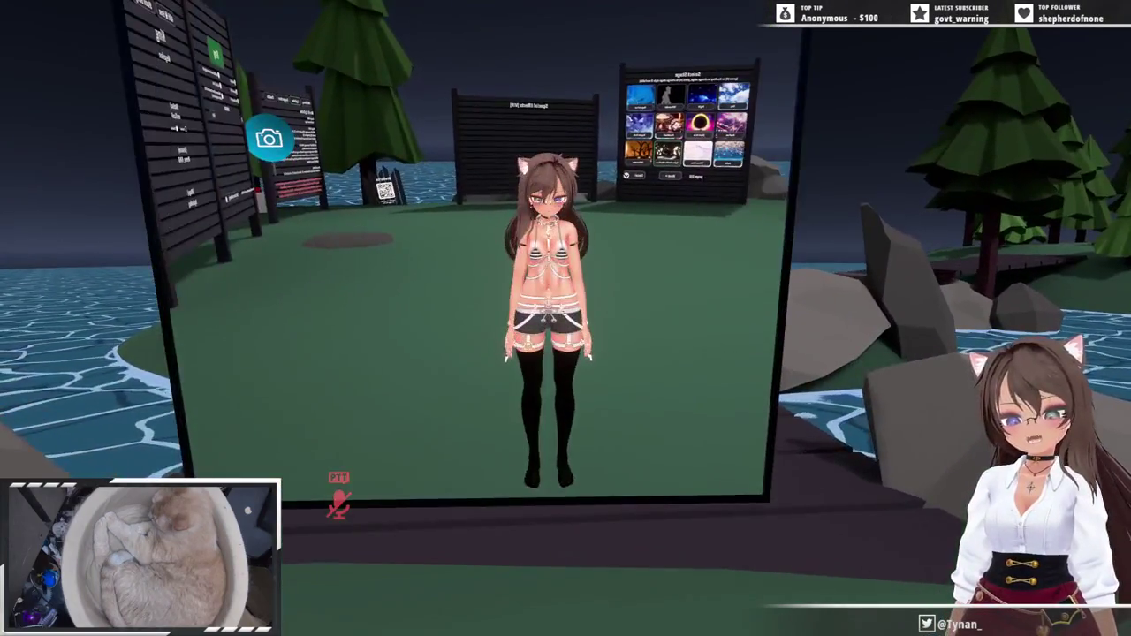
# - Bring up the Launch Pad quick menu with its Worlds list after the dance
pyautogui.press('Escape')
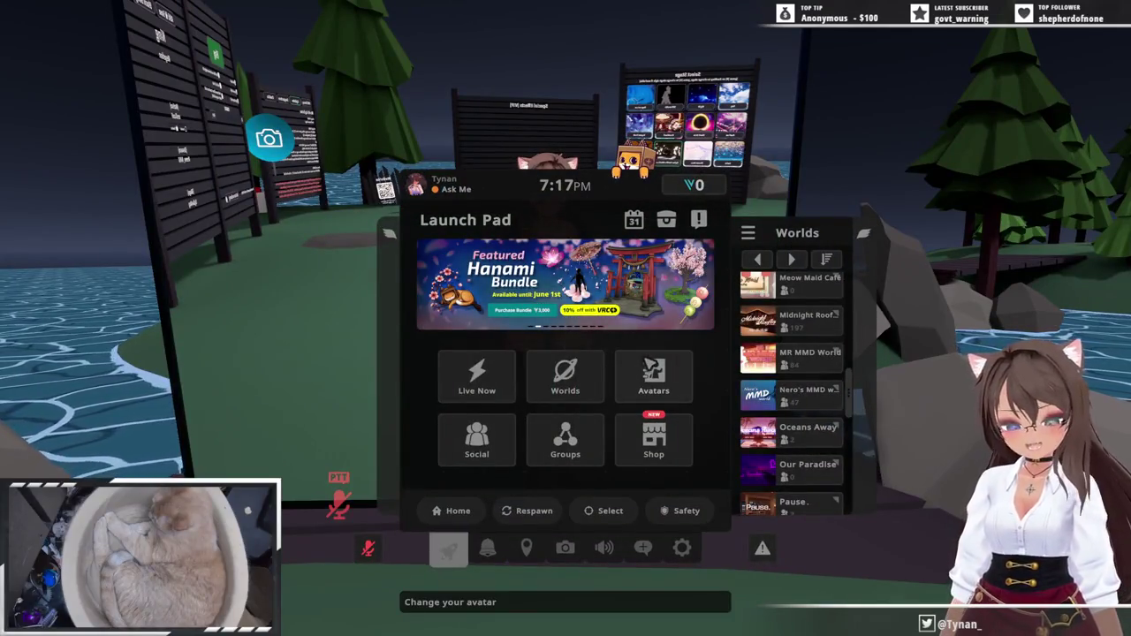
# - Apply the uploaded [Y] [205] Sera Dolphin avatar from the Uploaded list and return to the world
pyautogui.click(652, 371)
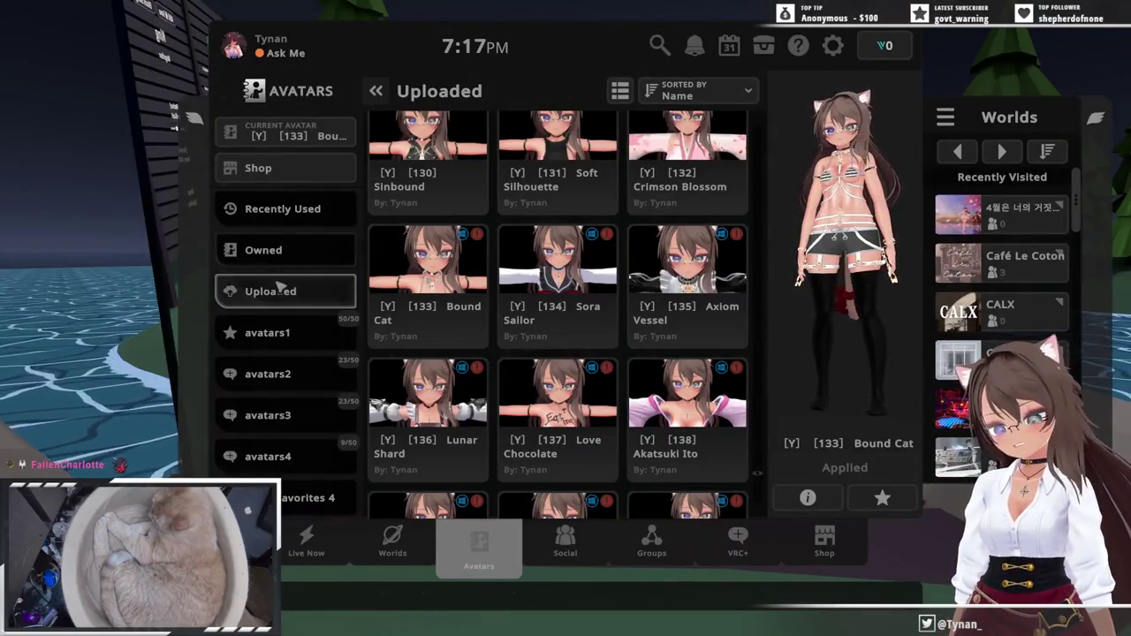
pyautogui.click(285, 252)
pyautogui.click(286, 292)
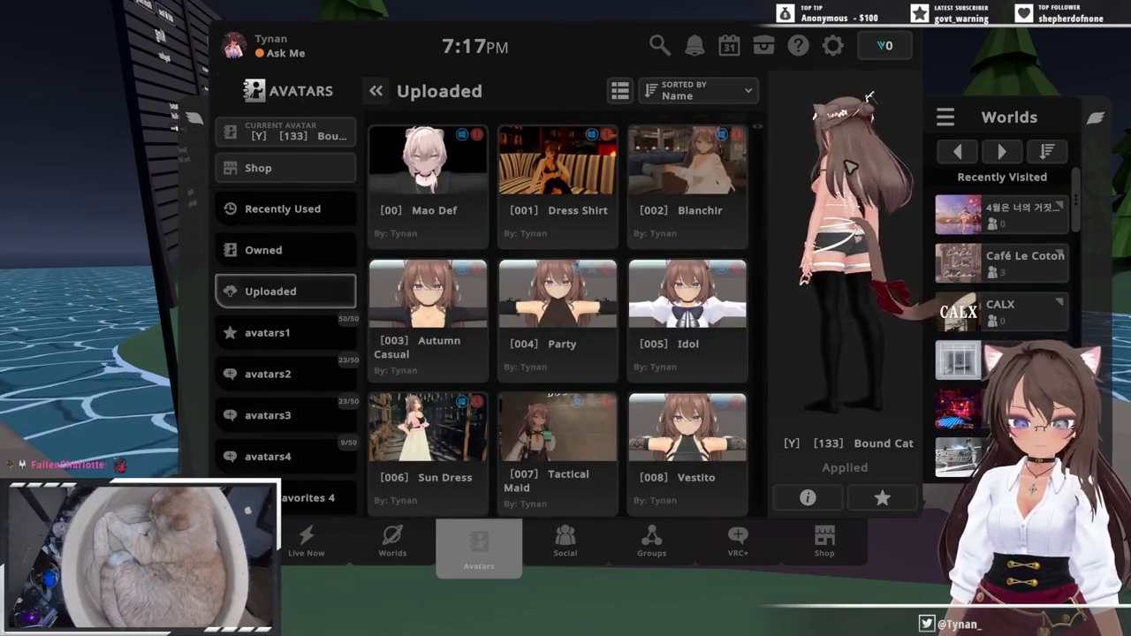
pyautogui.moveTo(751, 127); pyautogui.dragTo(762, 560)
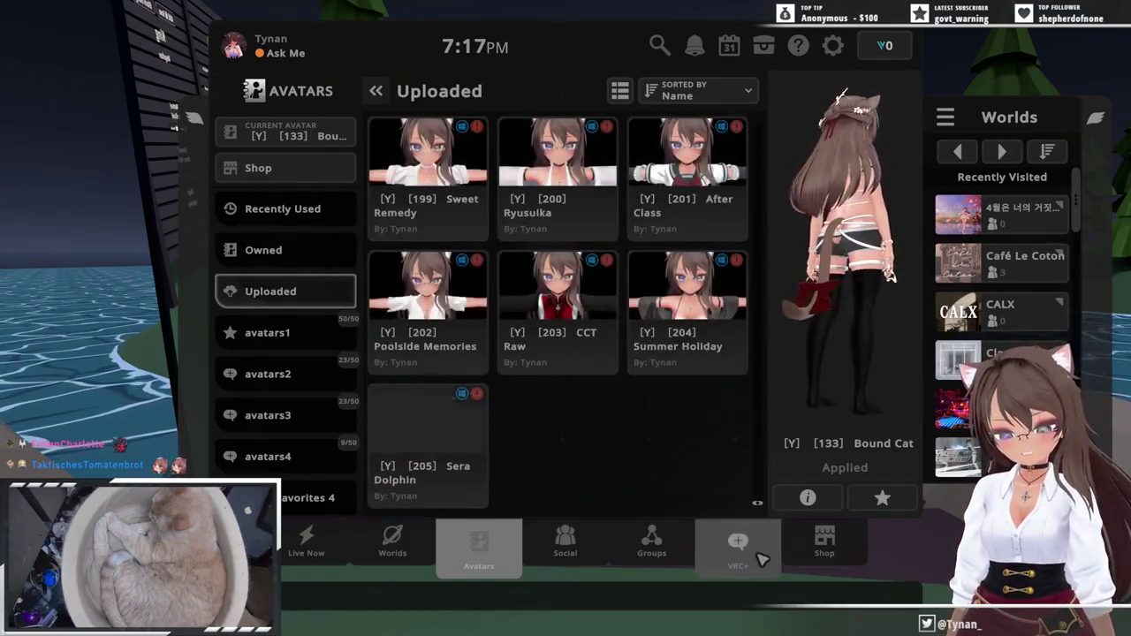
pyautogui.click(428, 424)
pyautogui.click(848, 467)
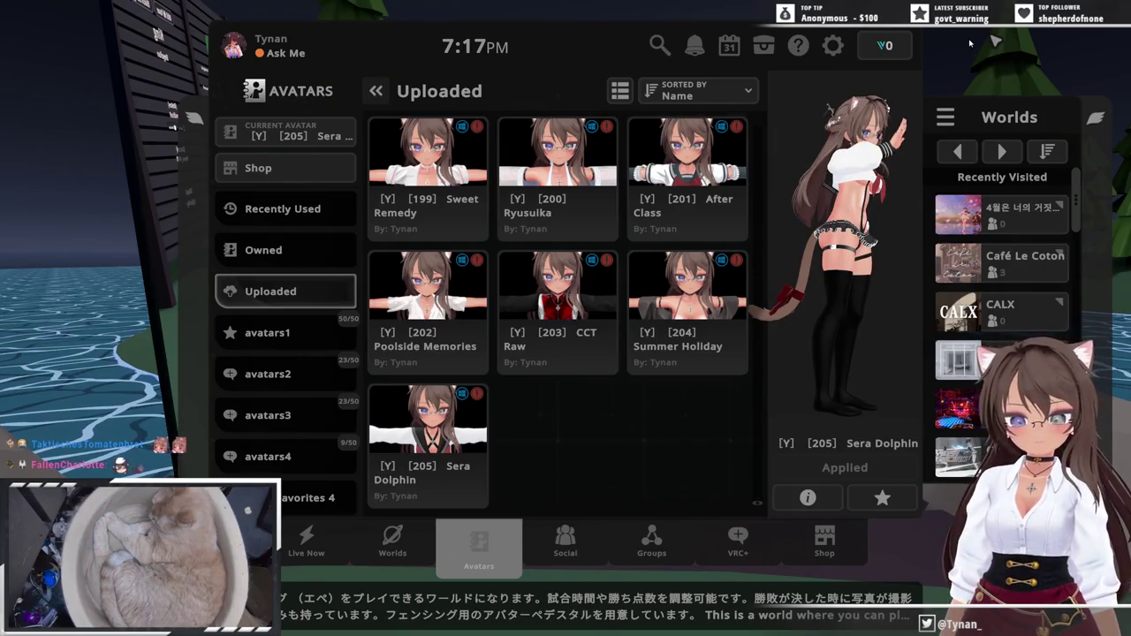
pyautogui.press('Escape')
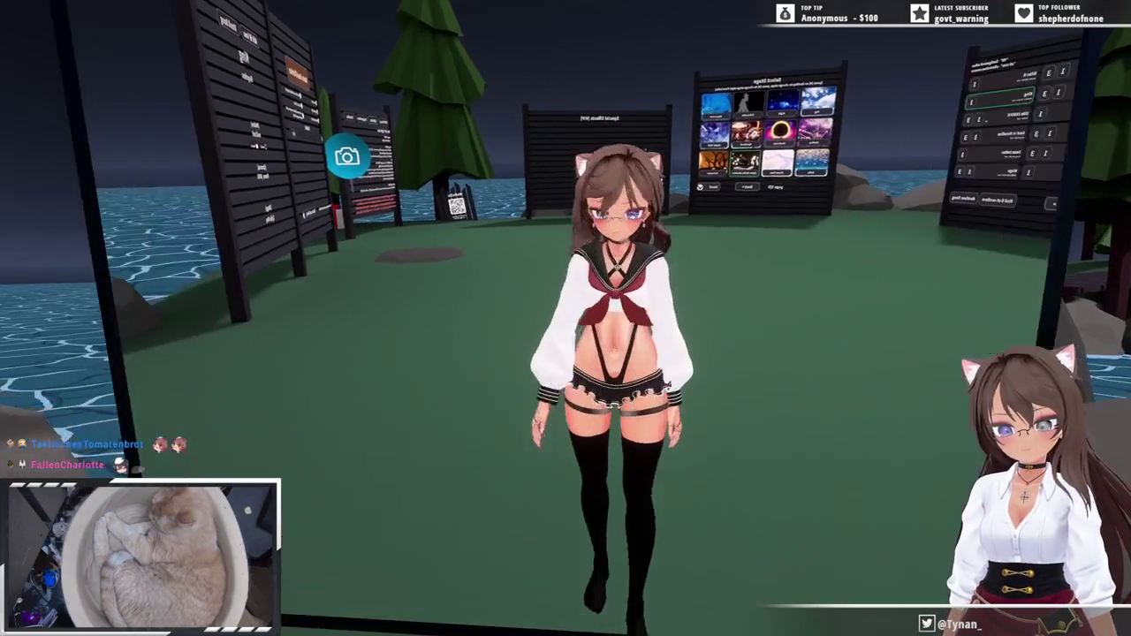
# - Set the avatar to an arms-out pose, then exit the pose menus
pyautogui.press('r')
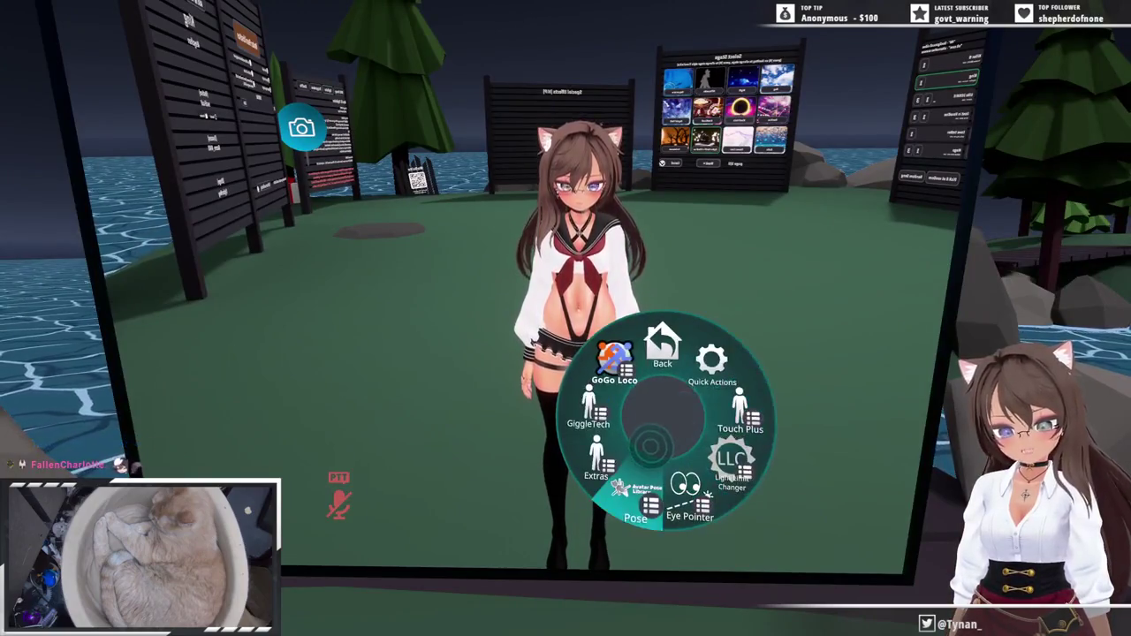
pyautogui.click(651, 446)
pyautogui.click(645, 442)
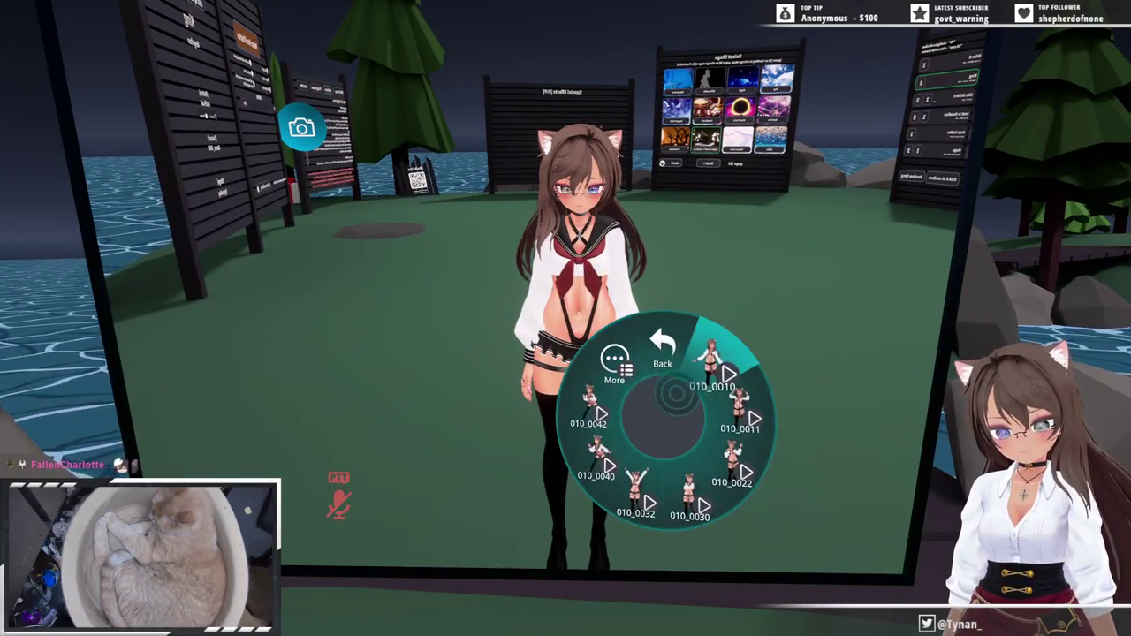
pyautogui.click(711, 362)
pyautogui.click(663, 349)
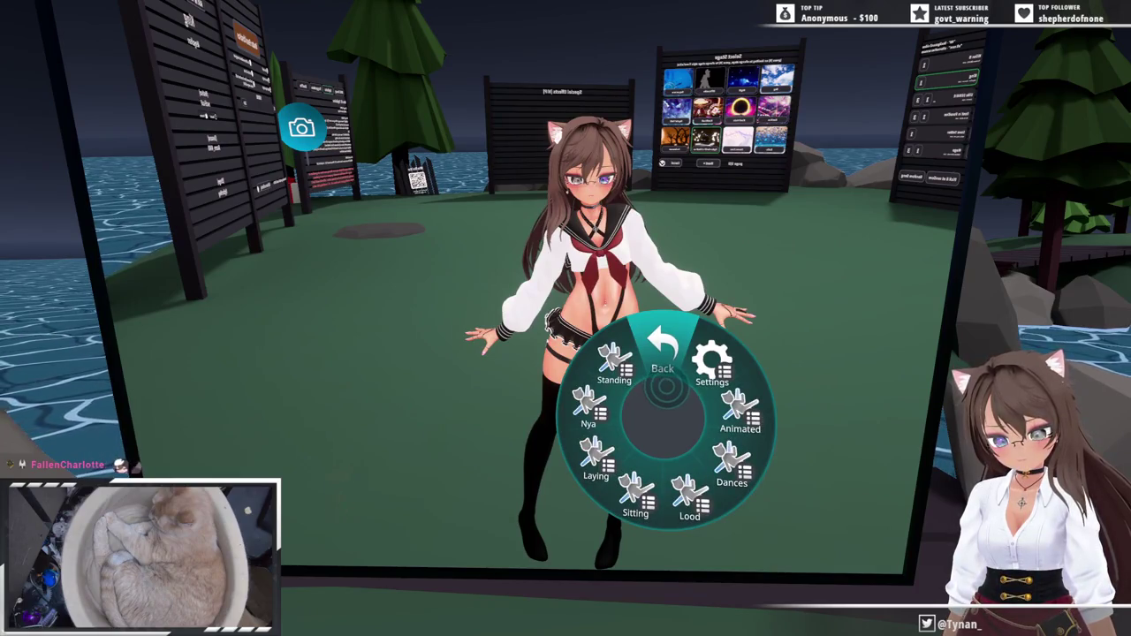
pyautogui.click(662, 349)
pyautogui.click(663, 349)
pyautogui.click(663, 349)
pyautogui.press('r')
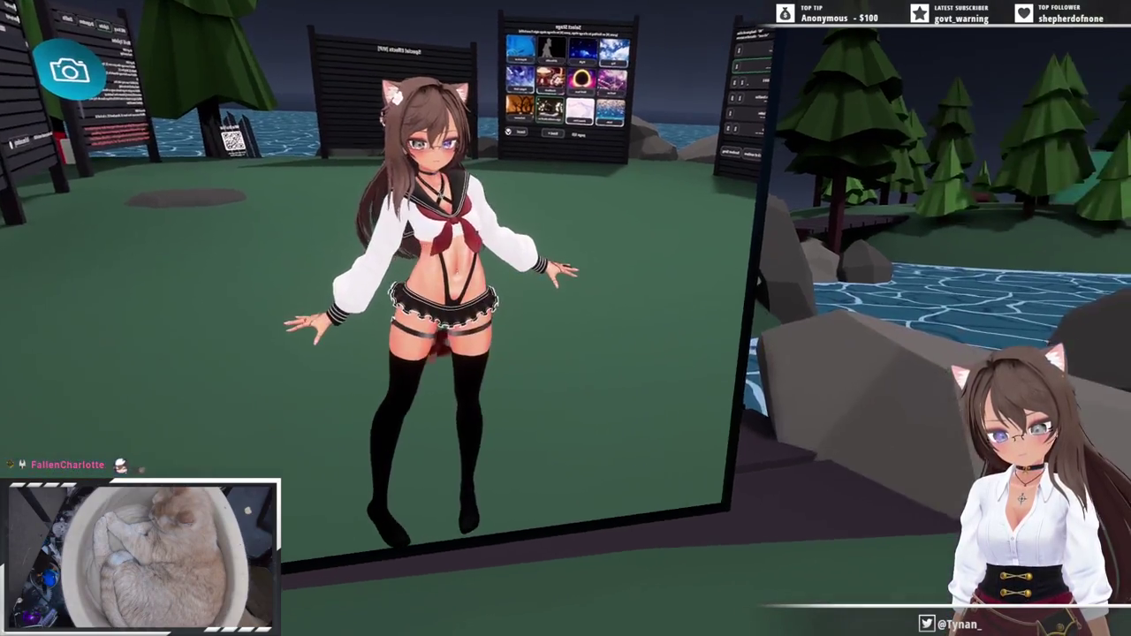
# - Toggle the Collar, Shirt, Skirt and Stockings off and back on
pyautogui.press('r')
pyautogui.click(730, 389)
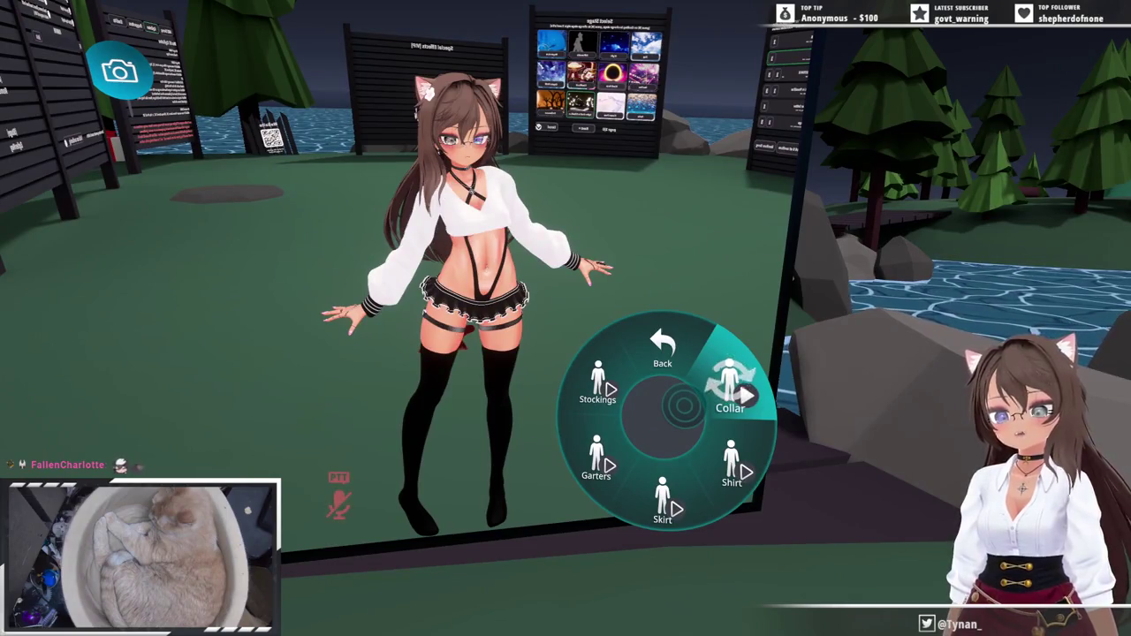
pyautogui.click(732, 460)
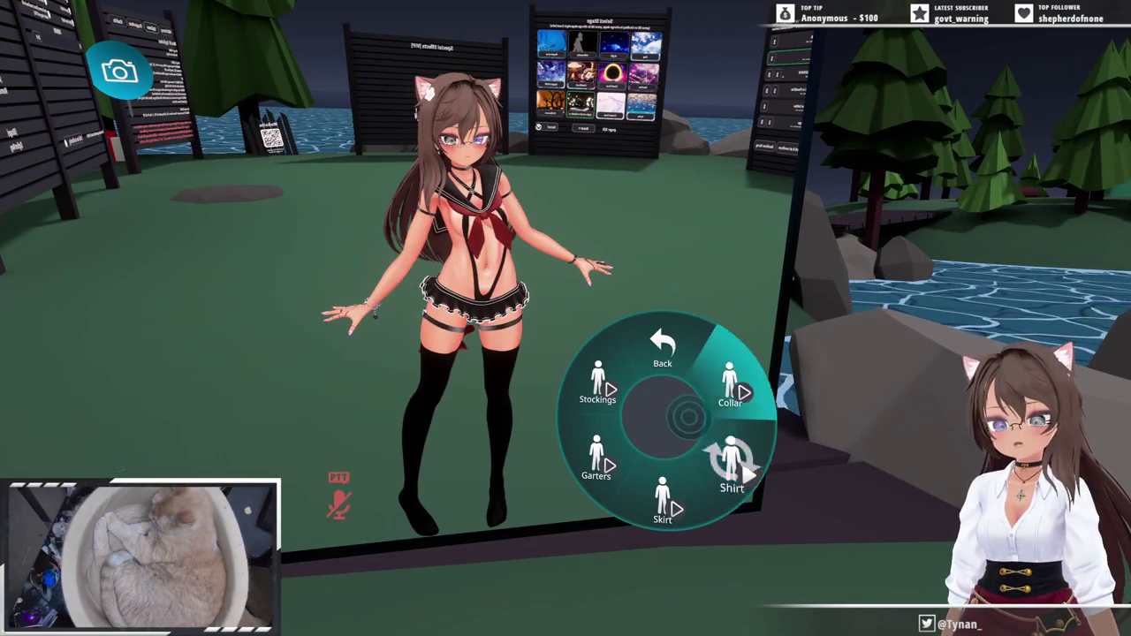
pyautogui.click(730, 389)
pyautogui.click(663, 504)
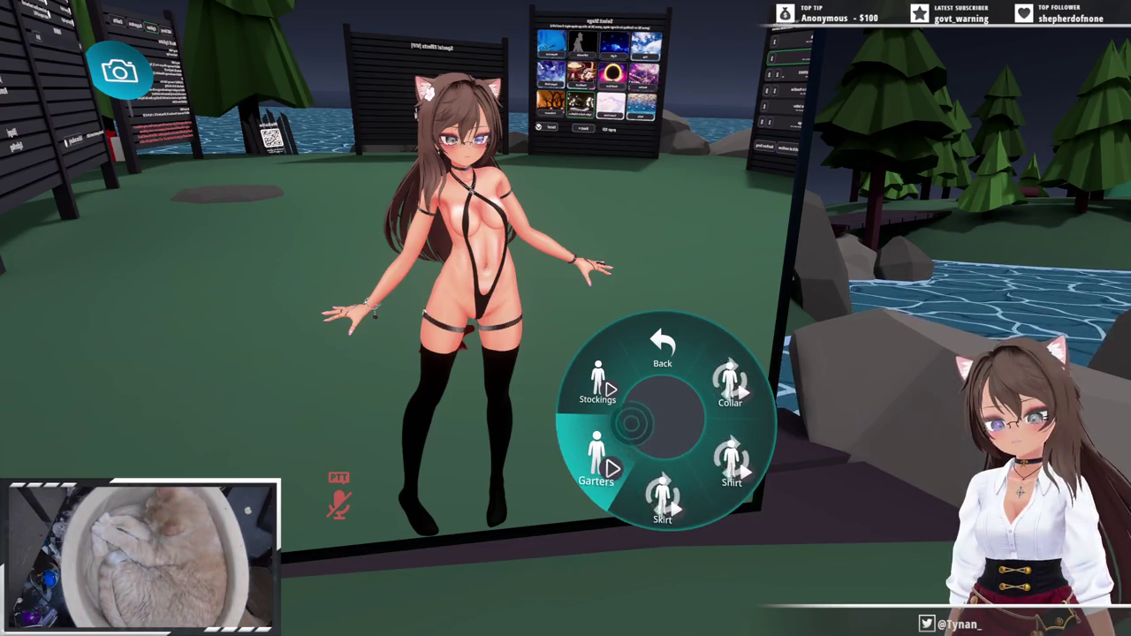
pyautogui.click(597, 389)
pyautogui.click(598, 389)
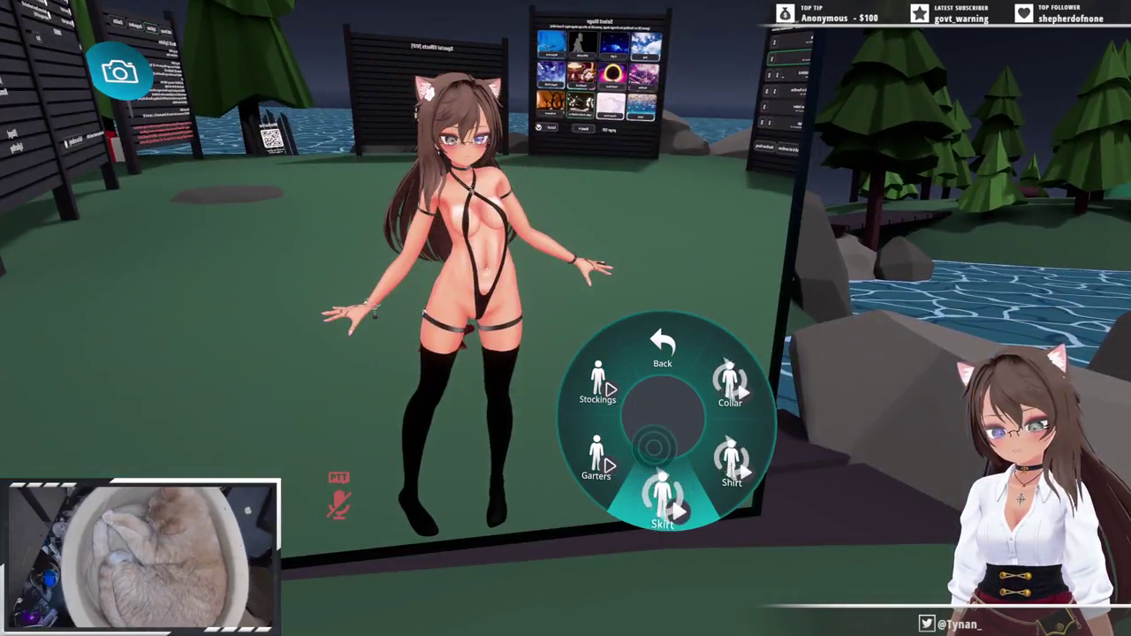
pyautogui.click(663, 504)
pyautogui.click(731, 468)
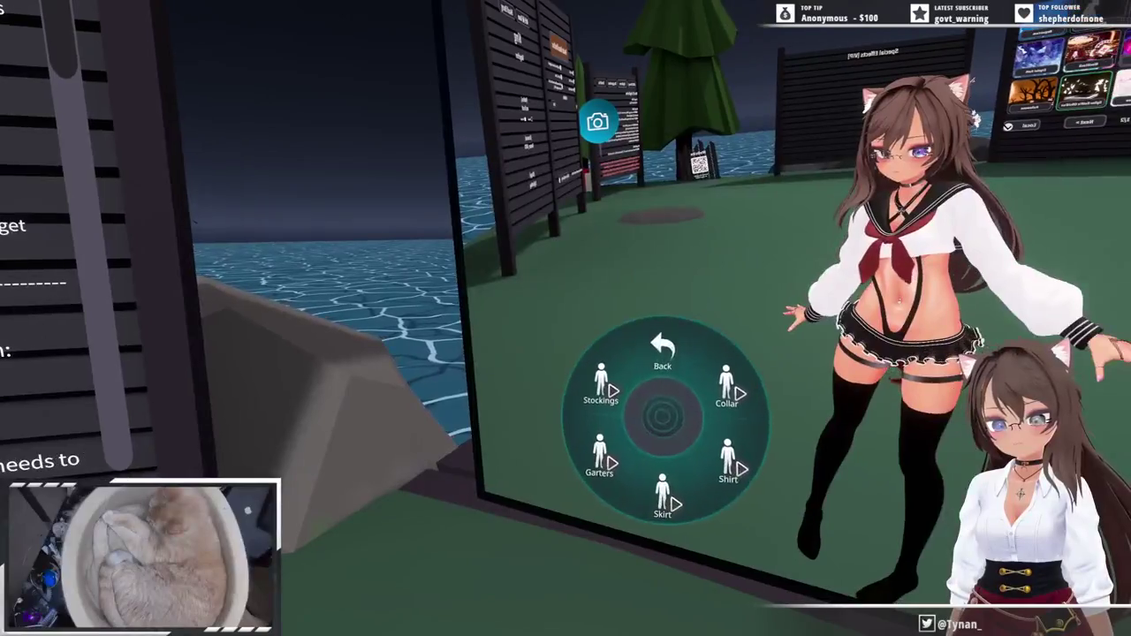
# - Browse the GoGo Loco standing poses, then close the menu and face the stage board
pyautogui.click(663, 349)
pyautogui.click(663, 349)
pyautogui.click(614, 362)
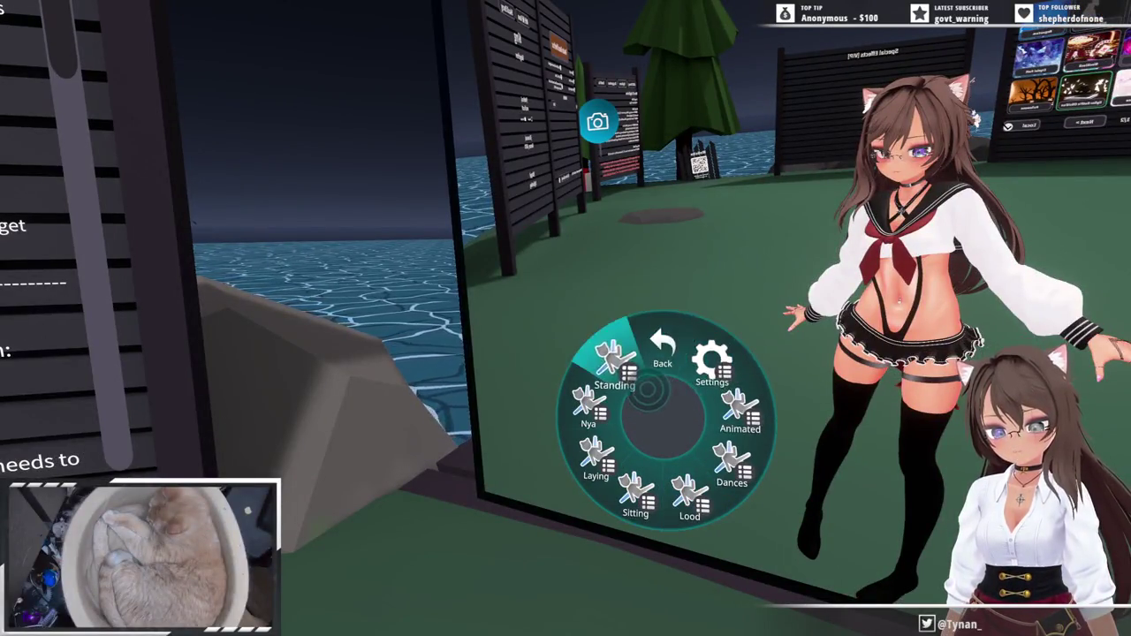
pyautogui.click(616, 363)
pyautogui.click(663, 349)
pyautogui.press('r')
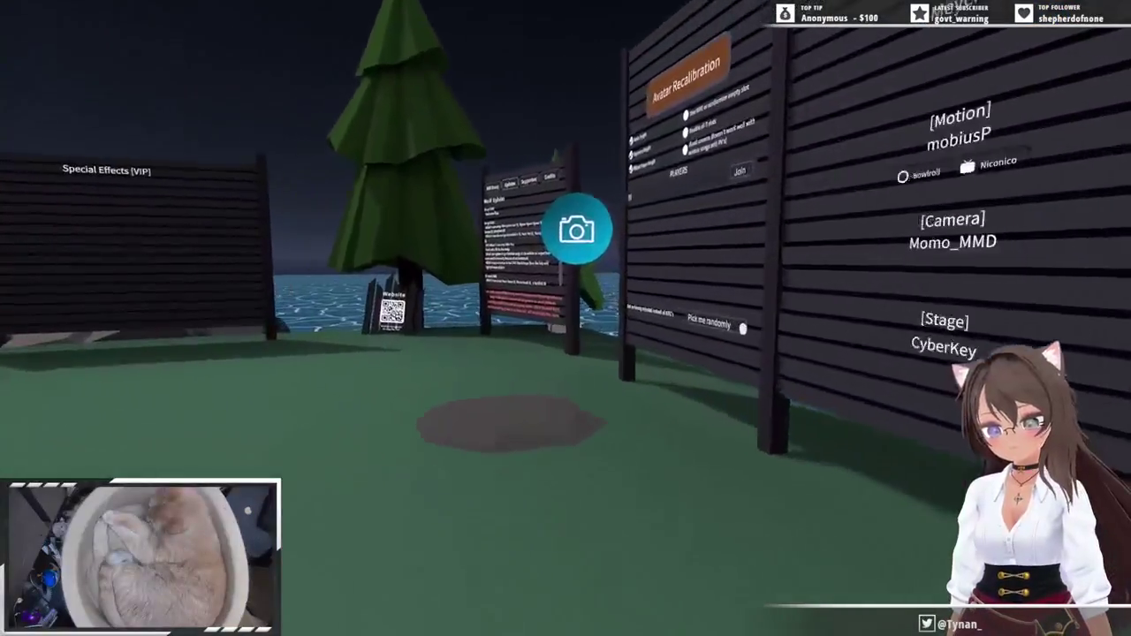
pyautogui.press('w')
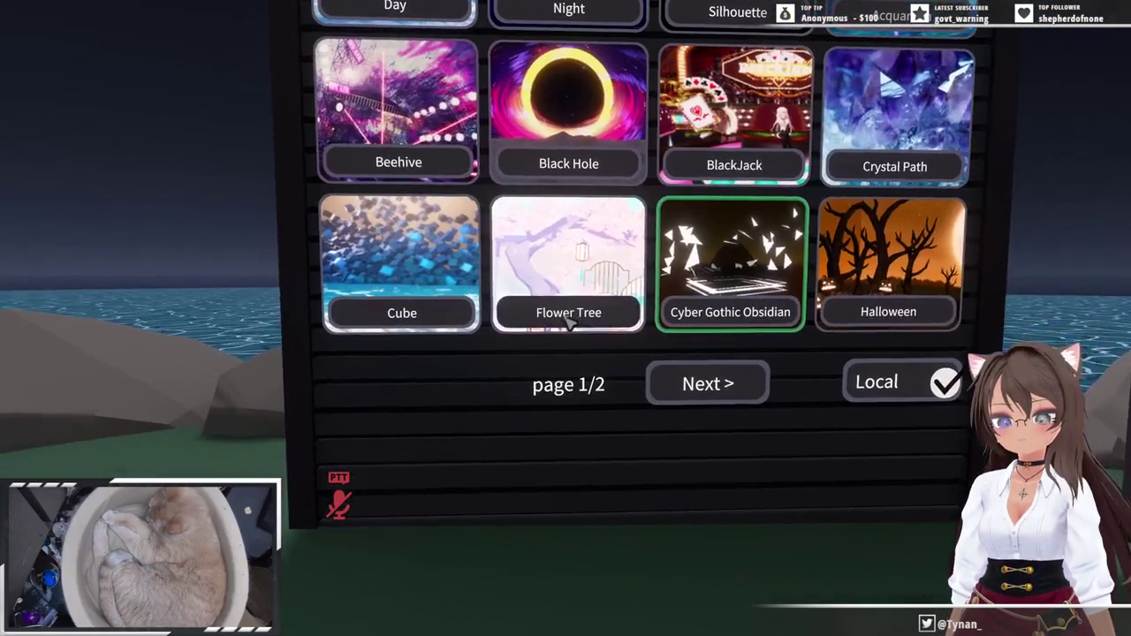
# - Close the light intensity control and exit the action menu
pyautogui.press('r')
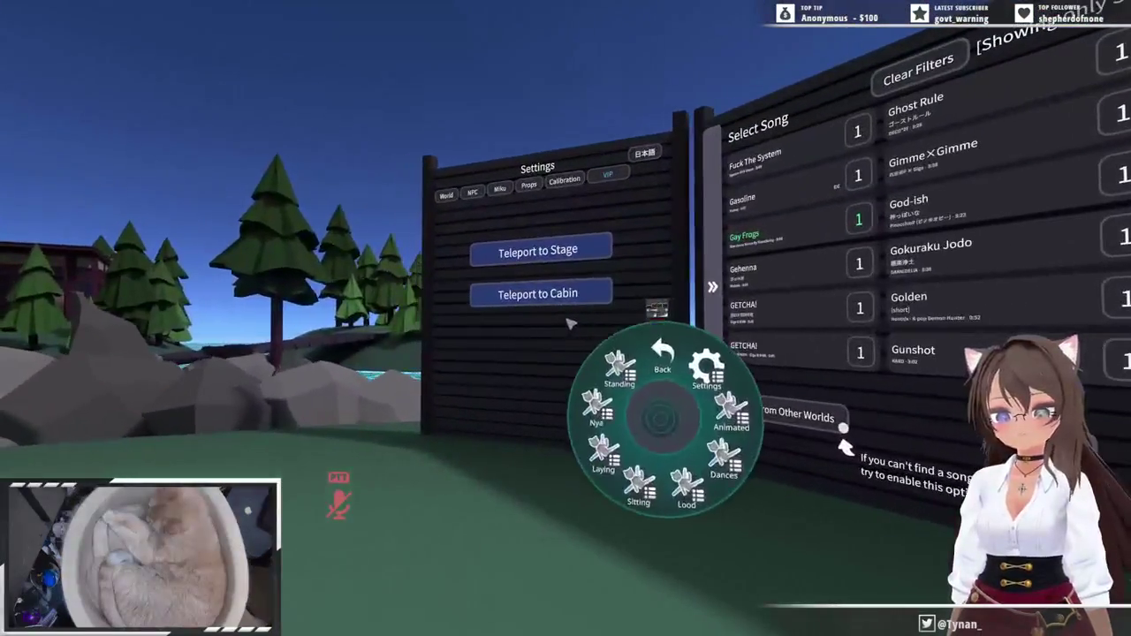
pyautogui.click(668, 386)
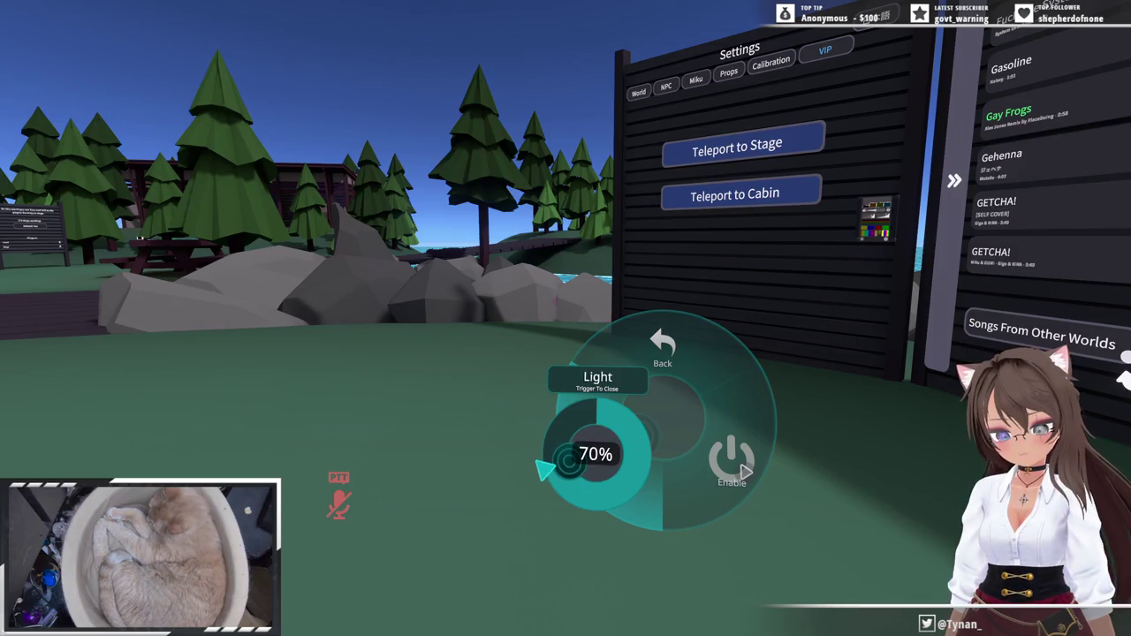
pyautogui.click(745, 470)
pyautogui.click(662, 345)
pyautogui.press('r')
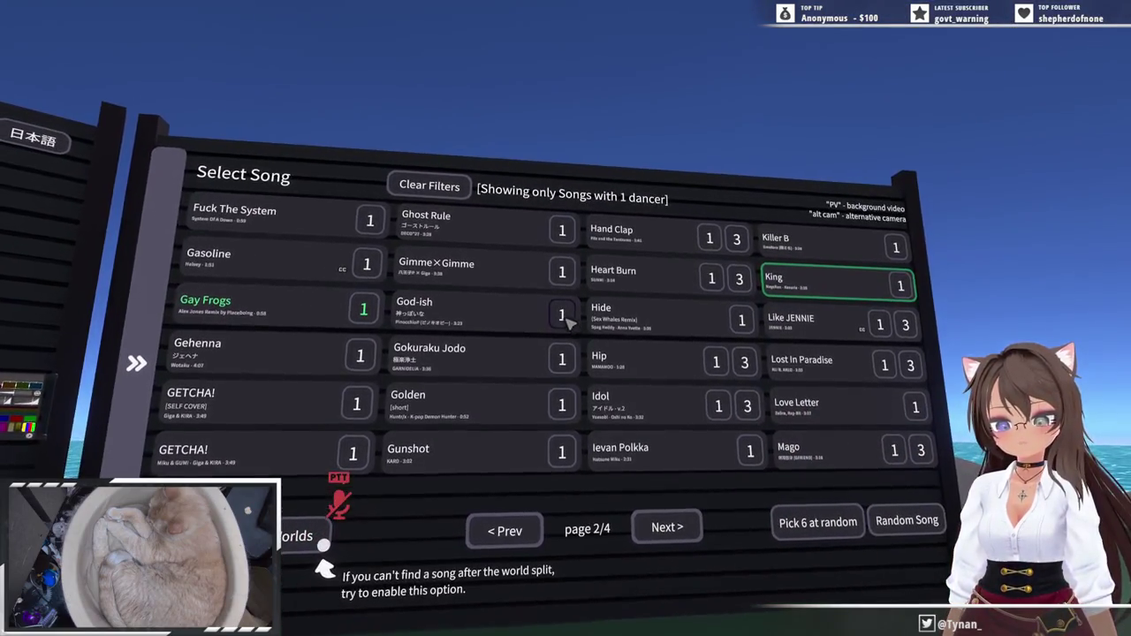
# - Select God-ish, page through songs with Songs From Other Worlds on and off, then leave
pyautogui.click(568, 323)
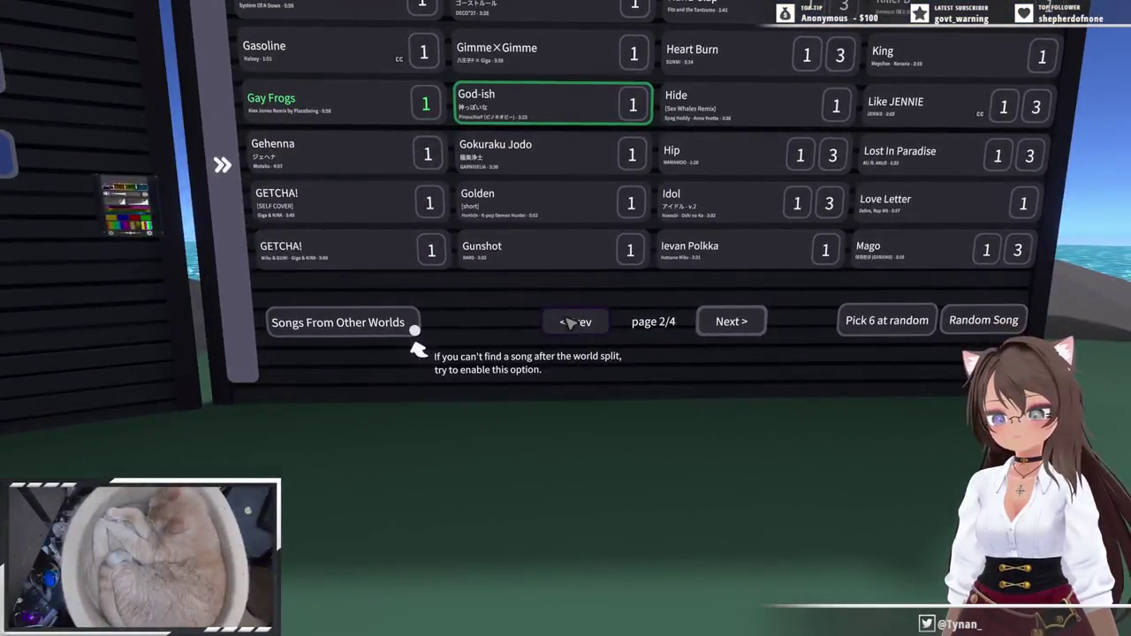
pyautogui.click(570, 324)
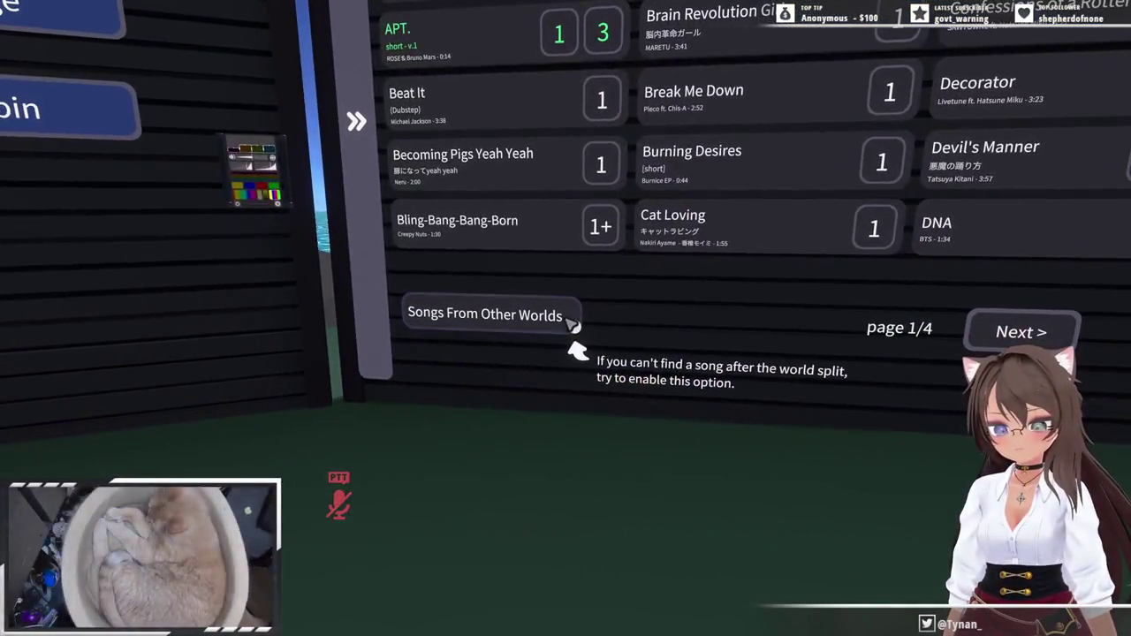
pyautogui.click(573, 325)
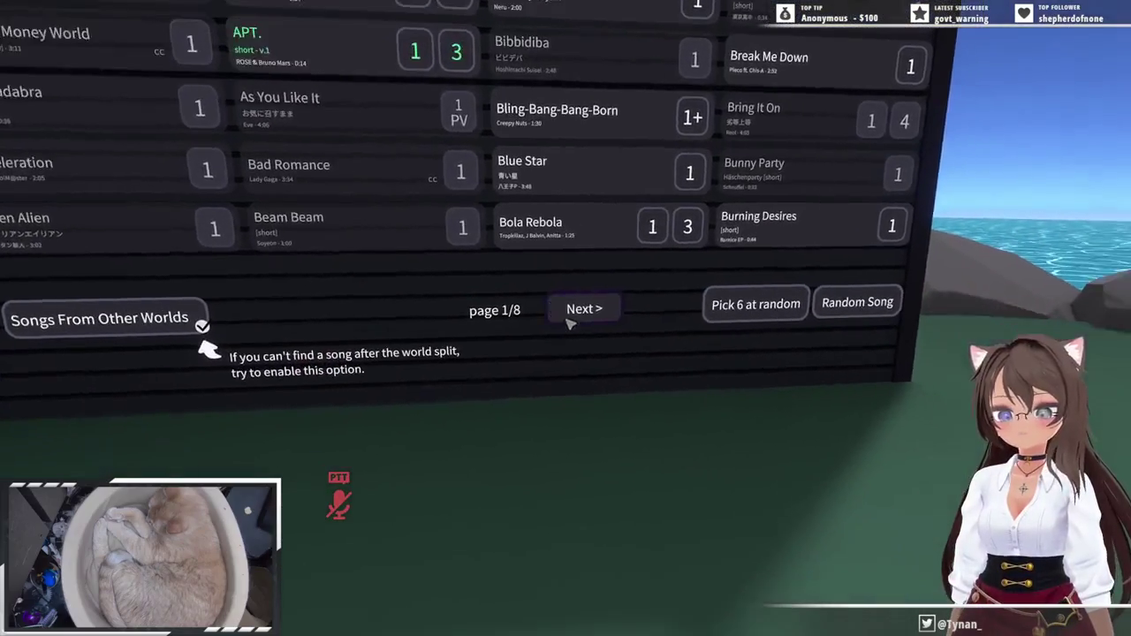
pyautogui.click(573, 318)
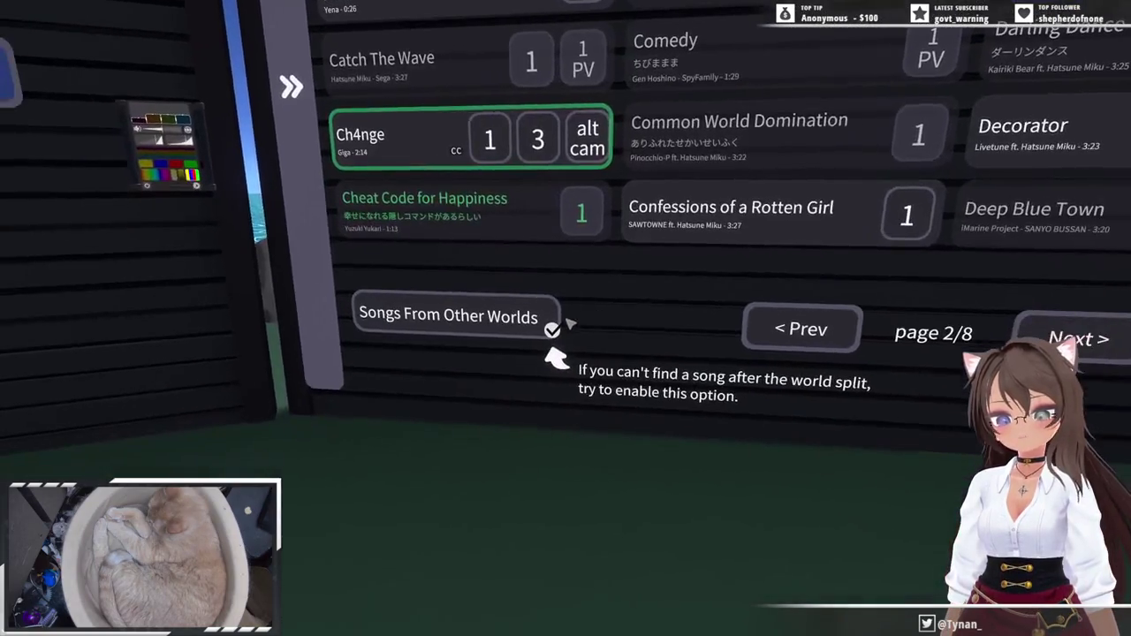
pyautogui.click(570, 324)
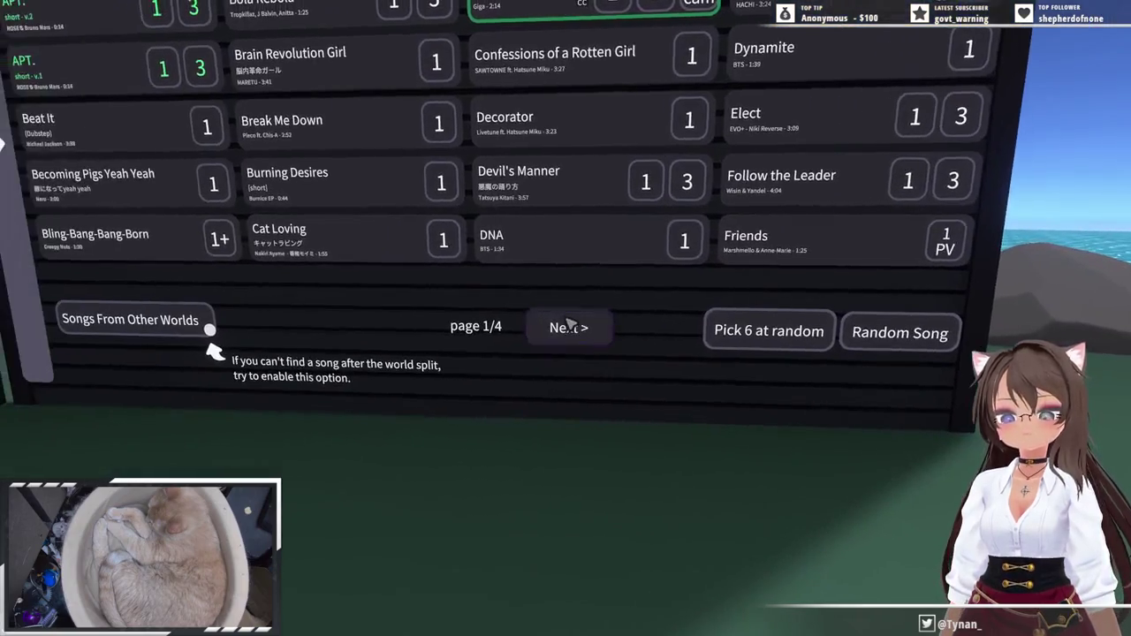
pyautogui.click(570, 323)
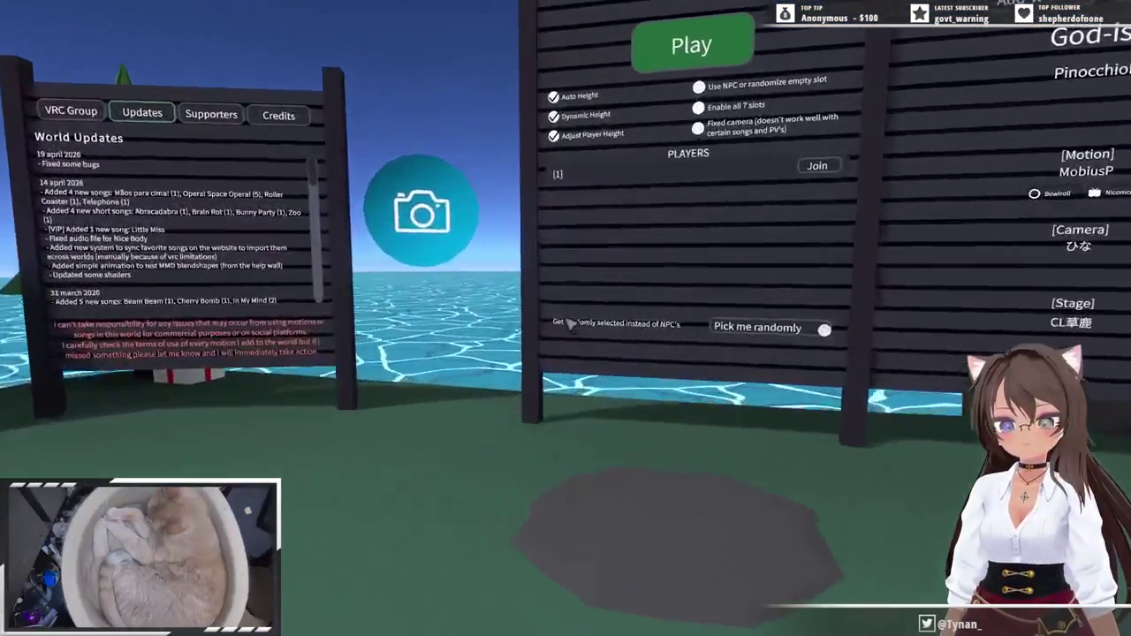
pyautogui.press('Escape')
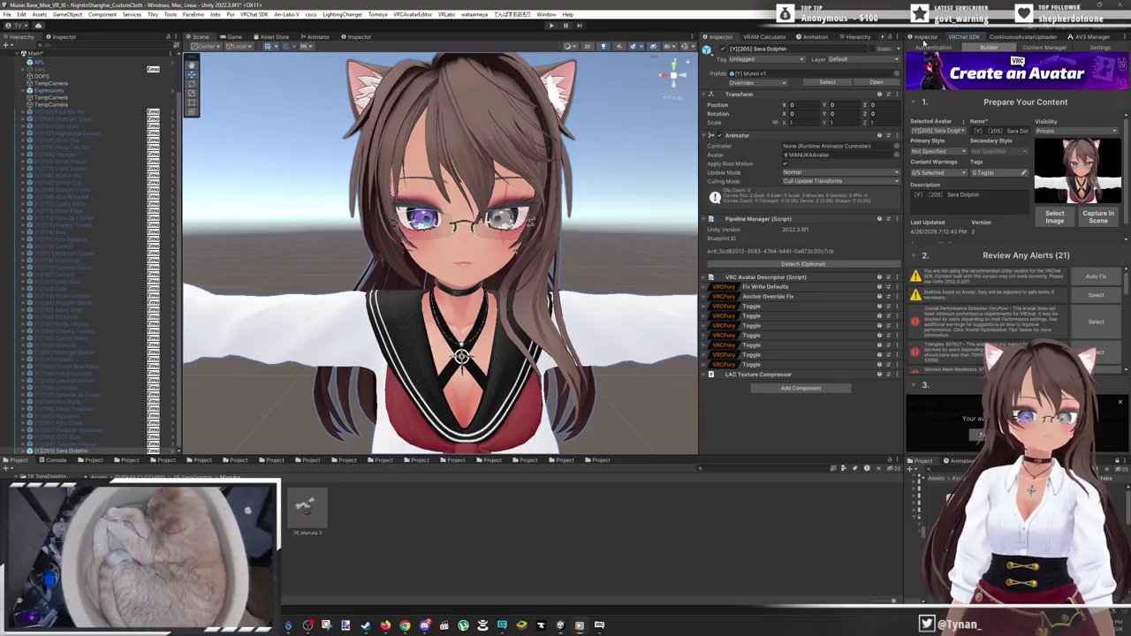
# - Deactivate [Y][205] Sera Dolphin, then frame [Y] Munin v1 and expand its children in the Hierarchy
pyautogui.click(924, 37)
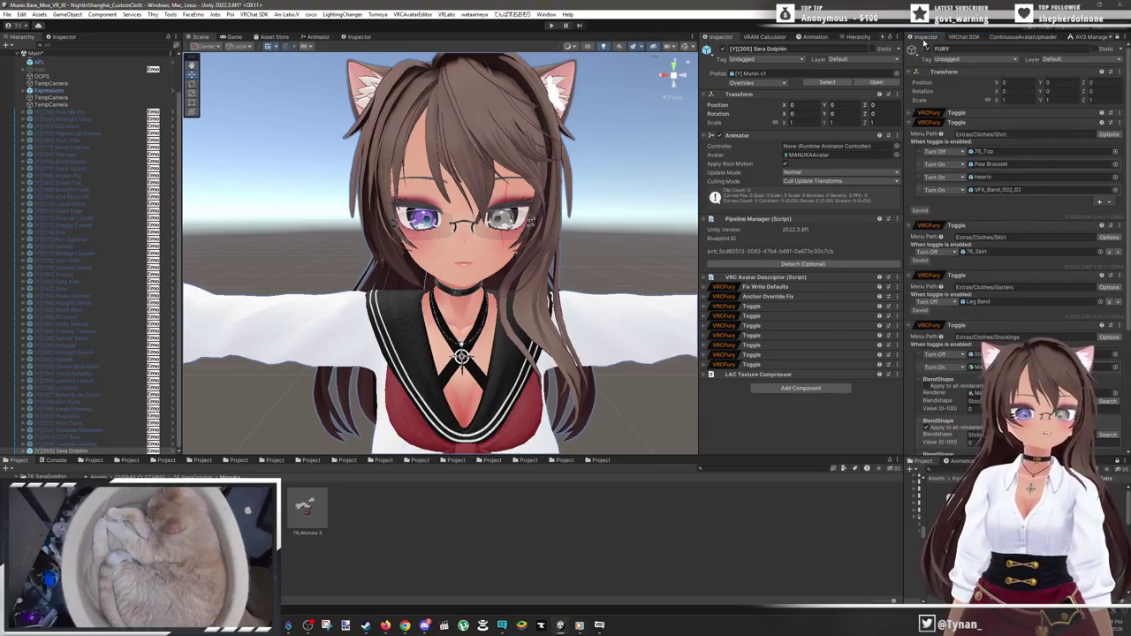
pyautogui.click(724, 49)
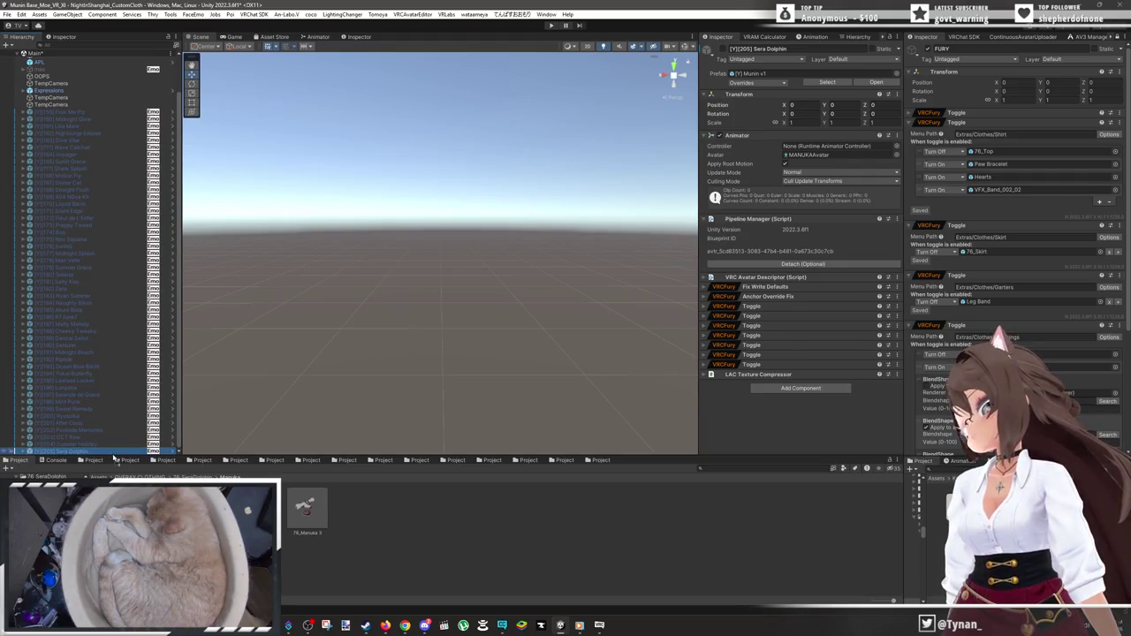
pyautogui.doubleClick(114, 452)
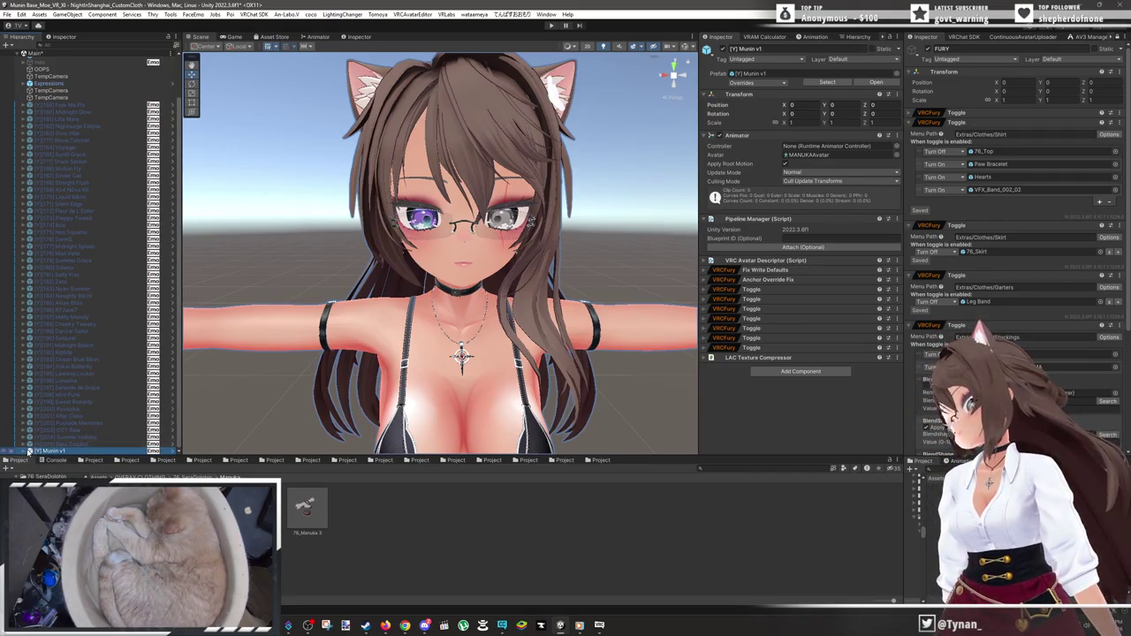
pyautogui.click(29, 451)
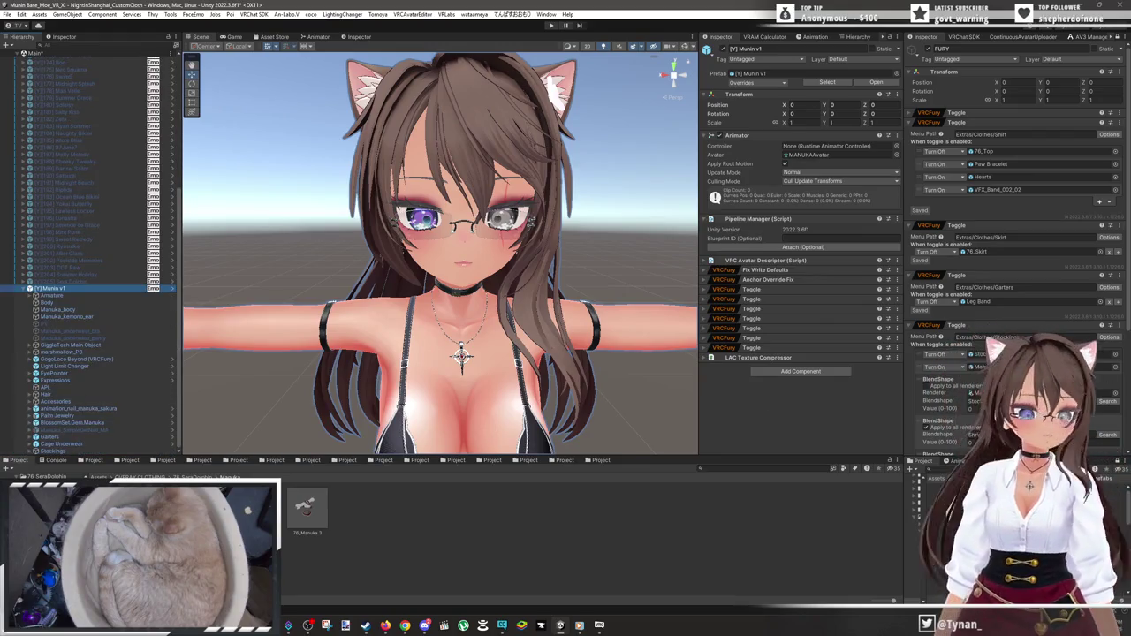
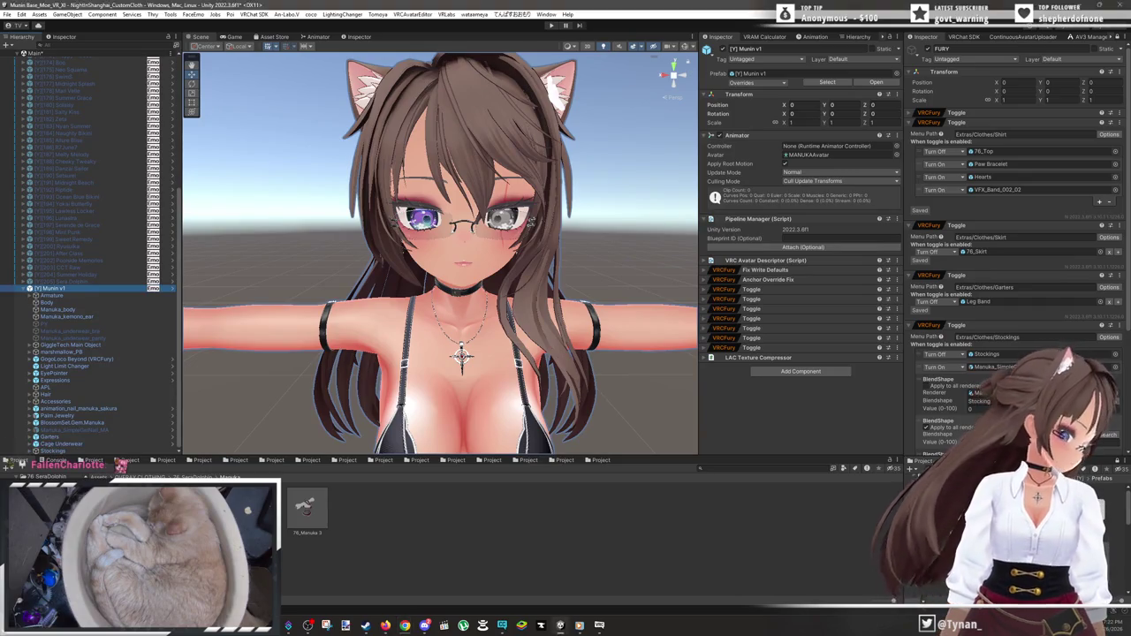
# - Search the project assets for 'ste' and open the Stellar Splash folder
pyautogui.click(735, 468)
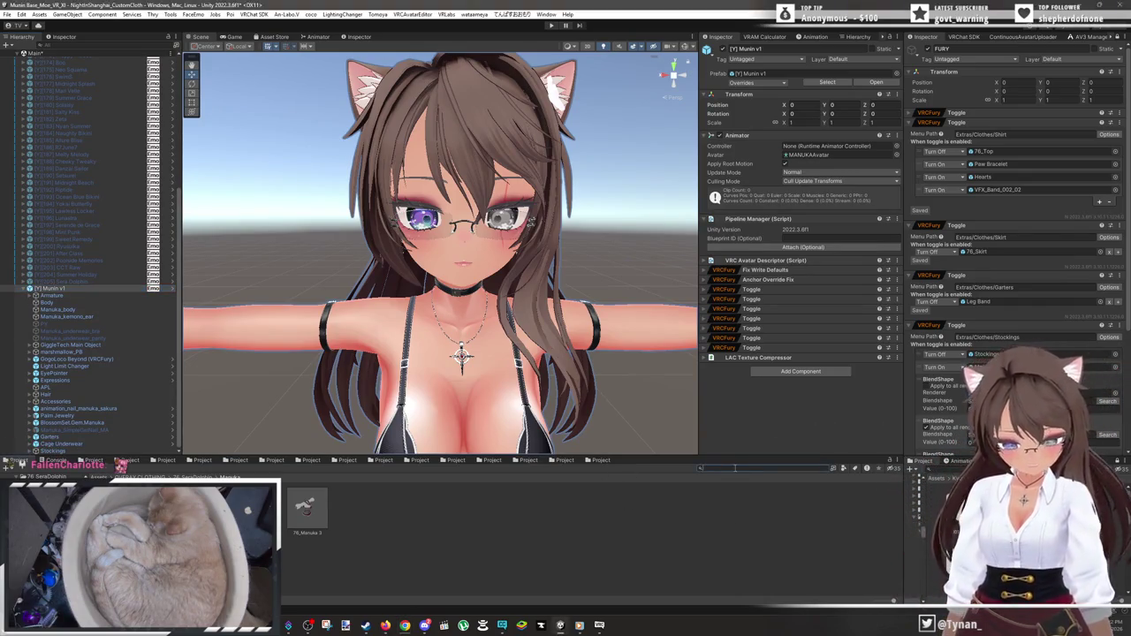
pyautogui.write('stellar')
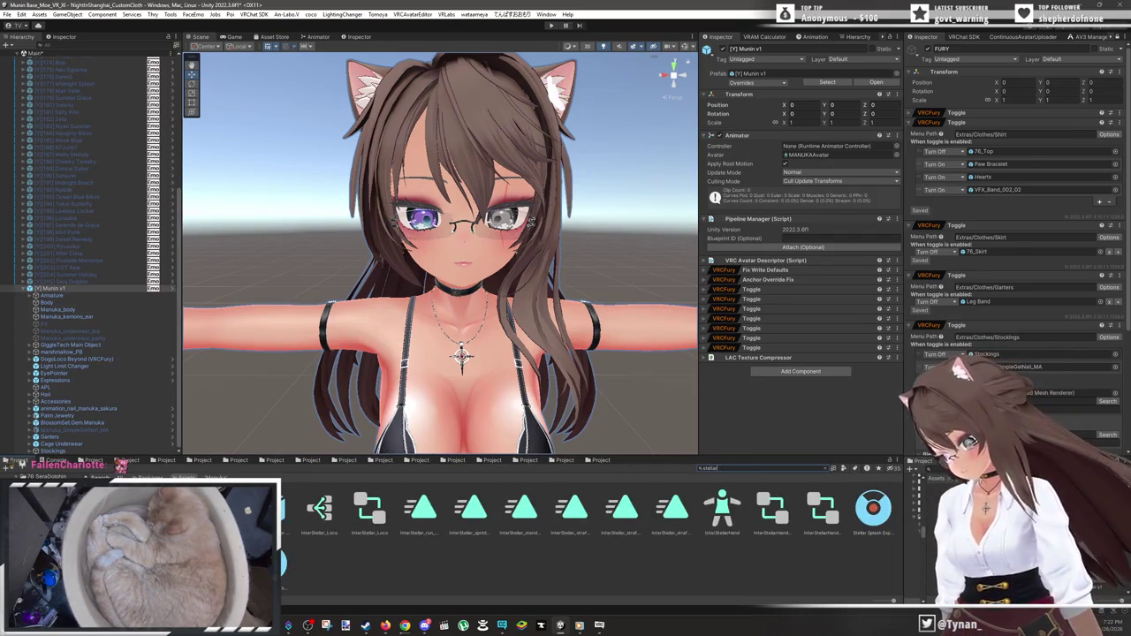
pyautogui.doubleClick(873, 508)
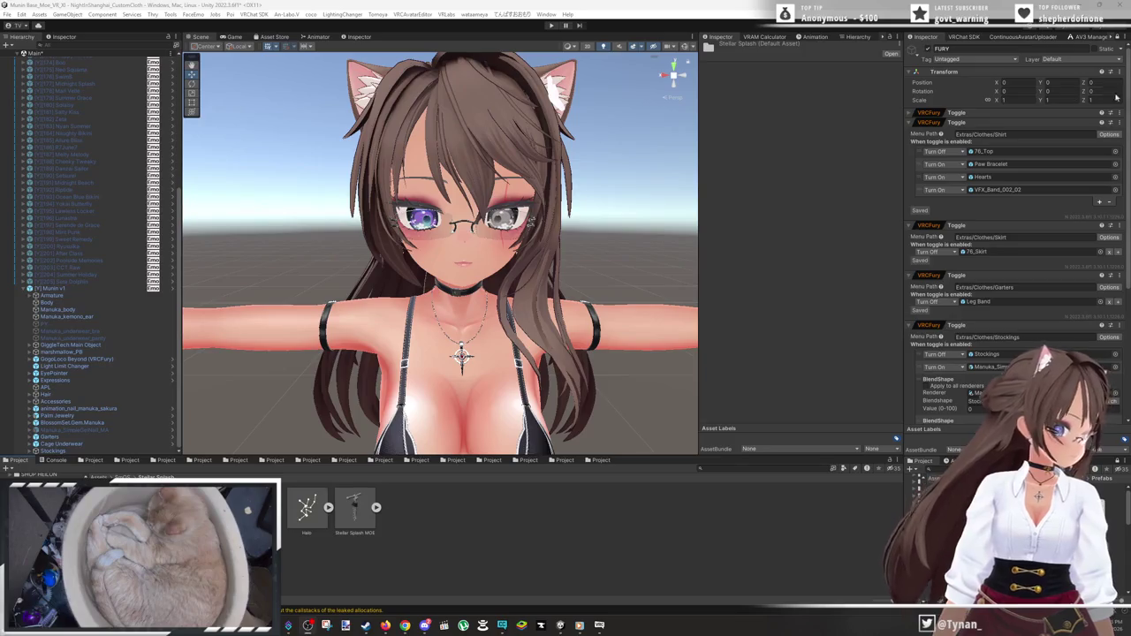
pyautogui.click(40, 15)
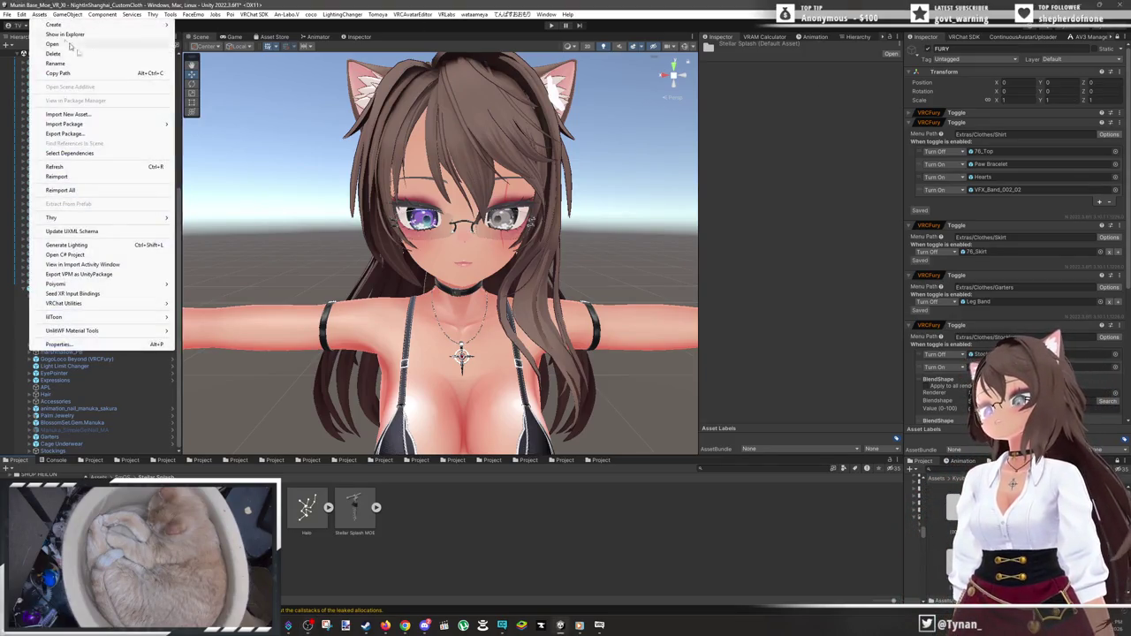
# - Open the Stellar Splash_ver1.01 [MANUKA] .unitypackage as a custom package import
pyautogui.moveTo(97, 125)
pyautogui.click(217, 123)
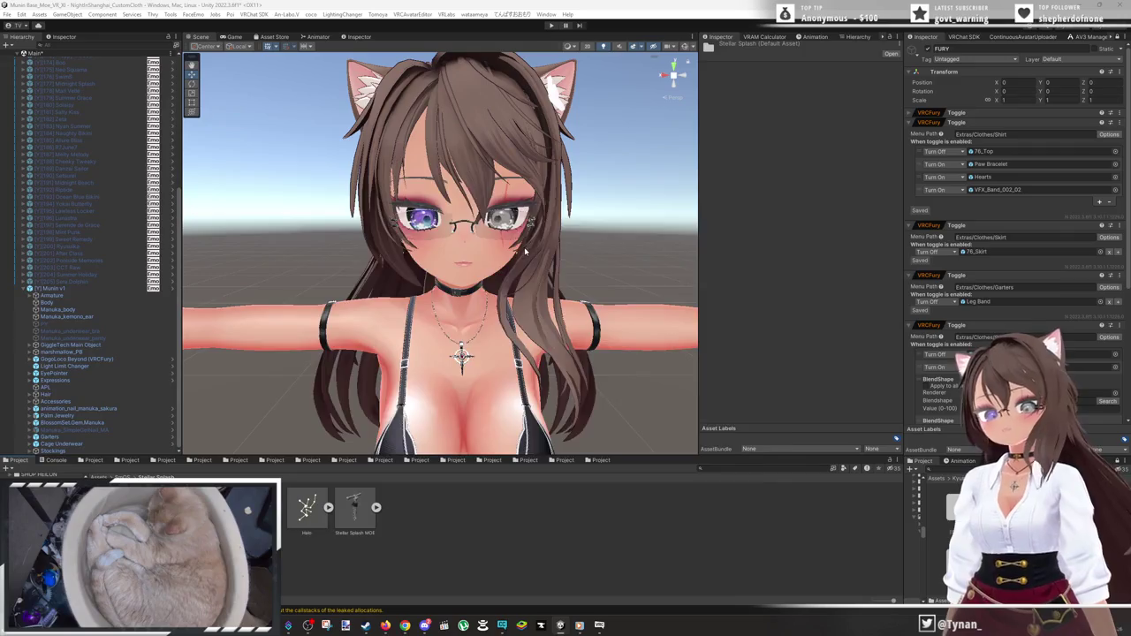
pyautogui.click(645, 198)
pyautogui.press('Return')
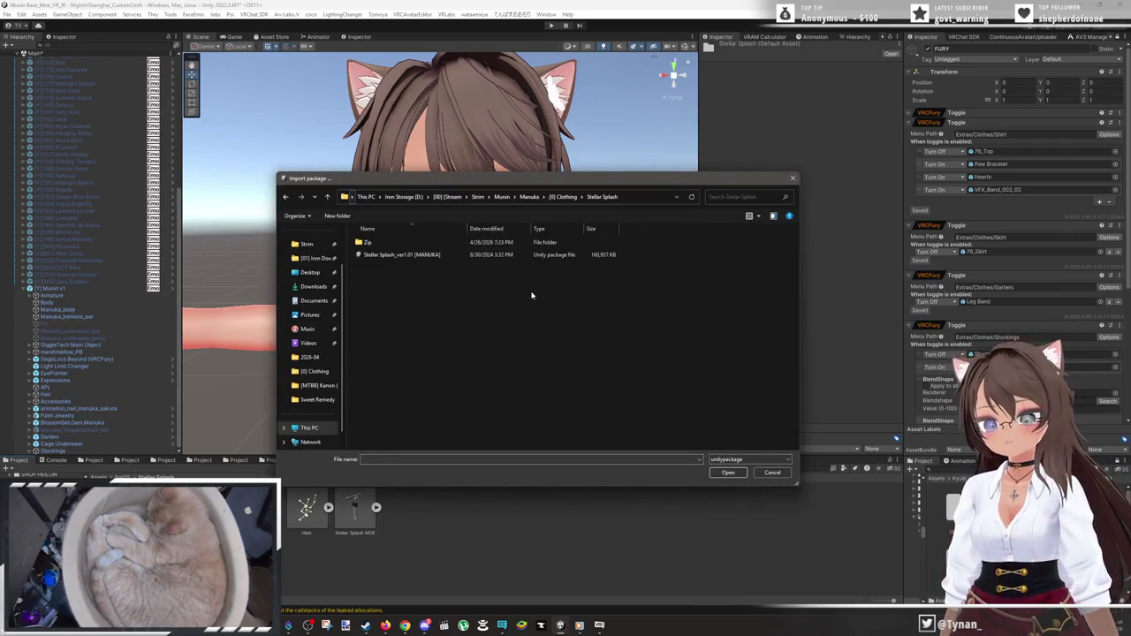
pyautogui.click(436, 256)
pyautogui.doubleClick(436, 255)
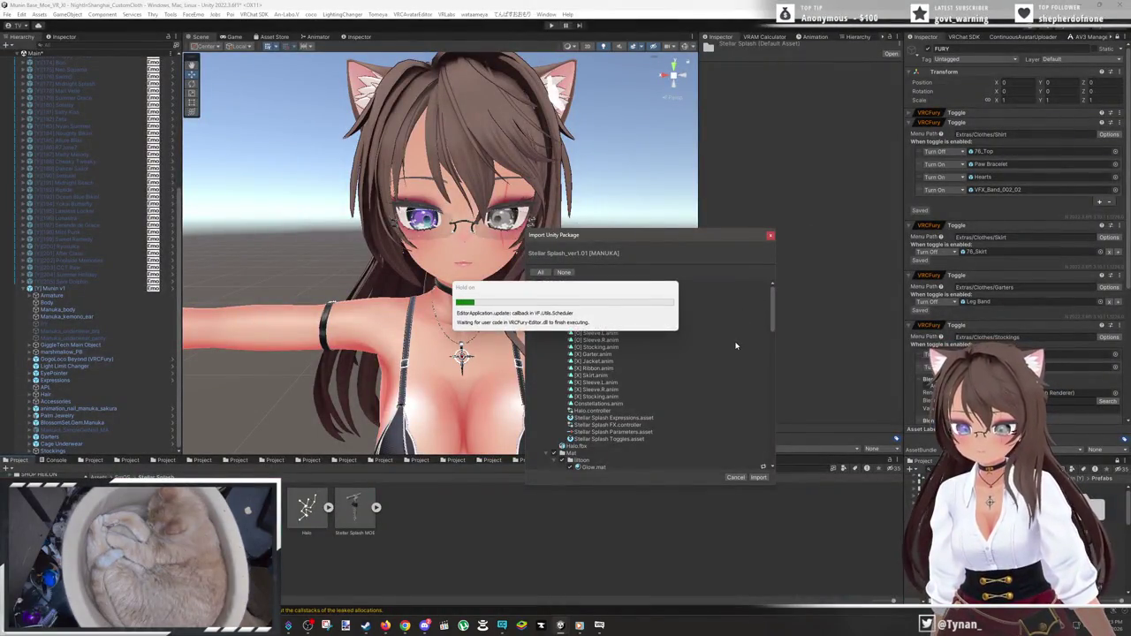
# - Review the package contents, collapsing the Poiyomi folders, and import it
pyautogui.scroll(-3, 697, 330)
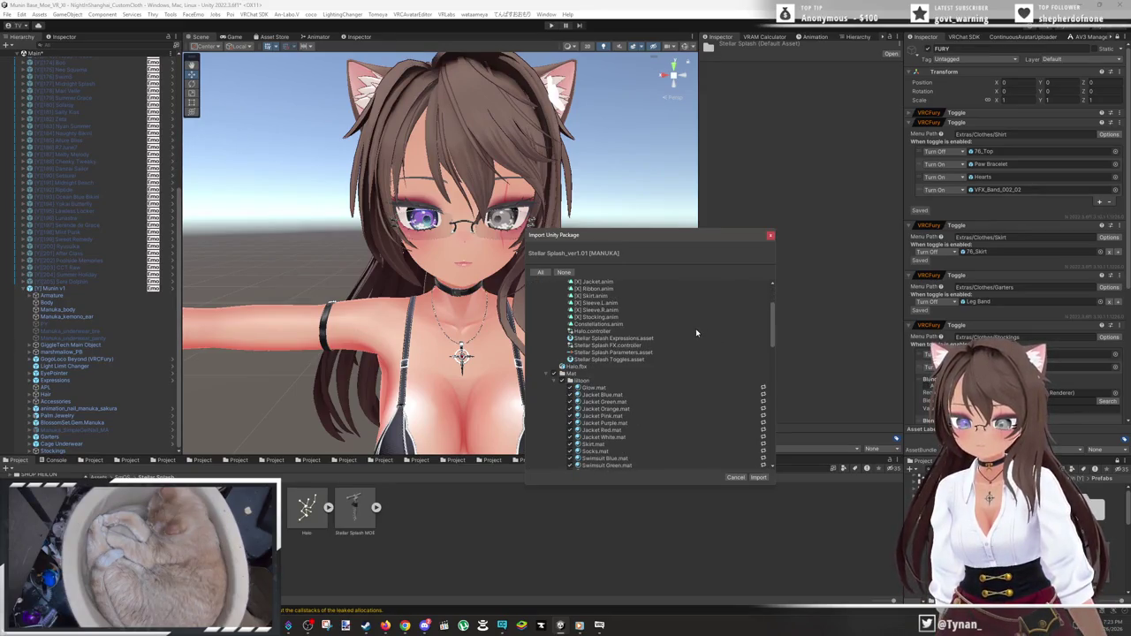
pyautogui.scroll(-4, 696, 332)
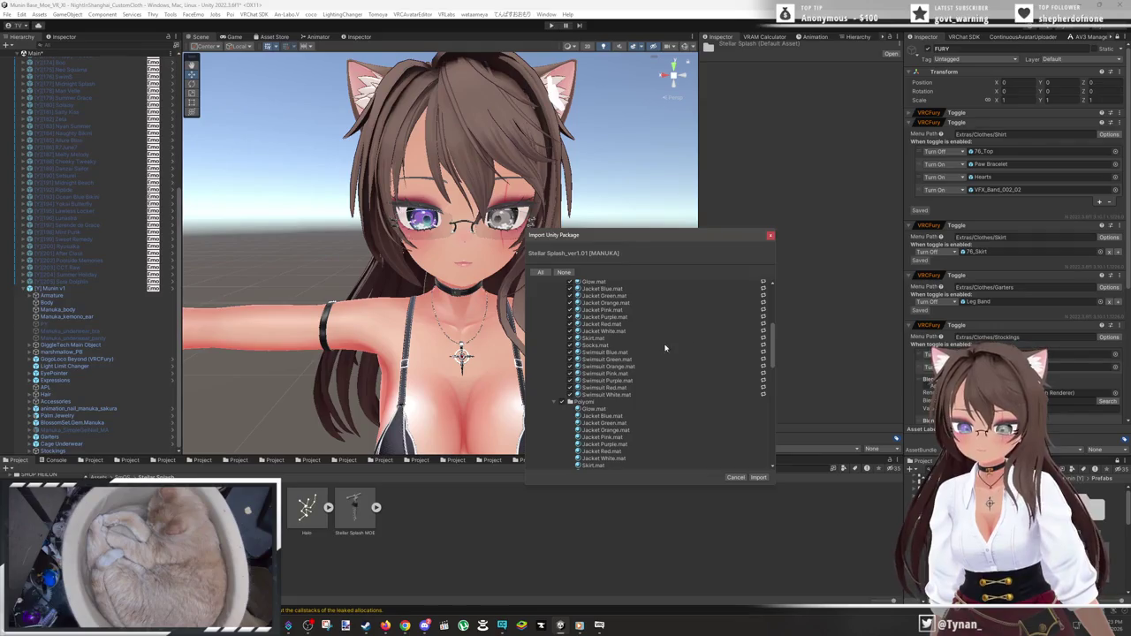
pyautogui.click(559, 402)
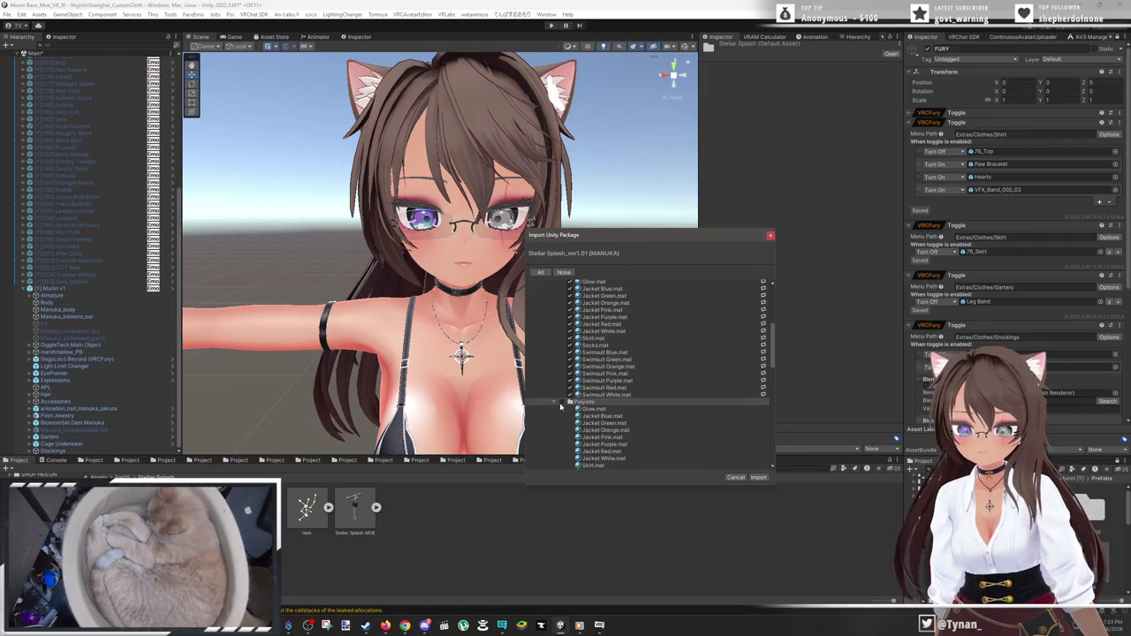
pyautogui.click(552, 402)
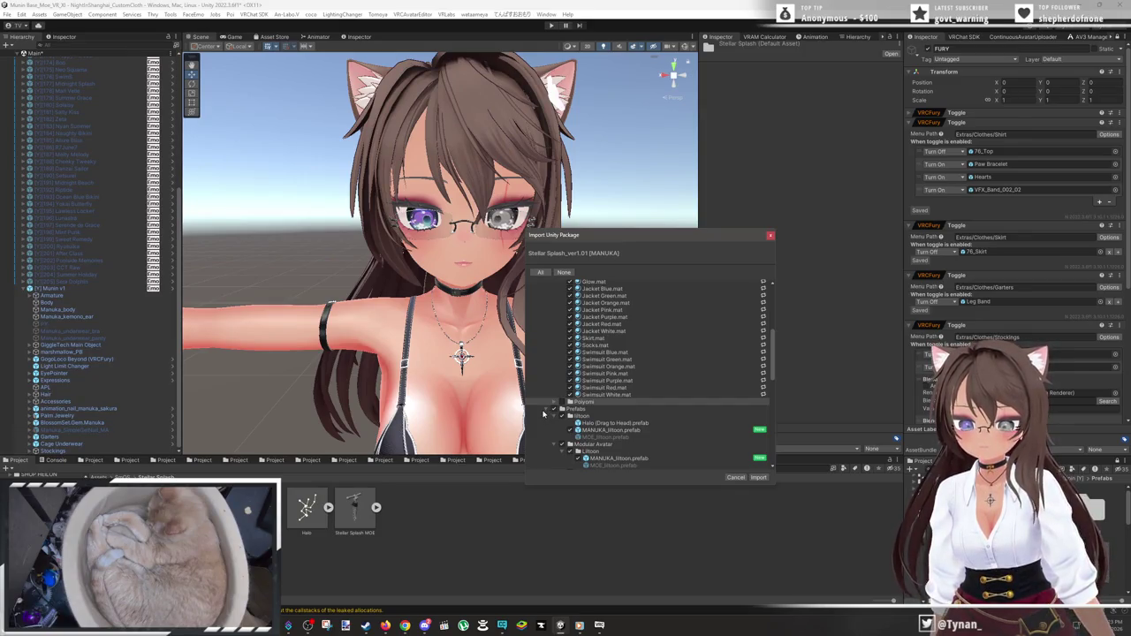
pyautogui.scroll(-3, 543, 413)
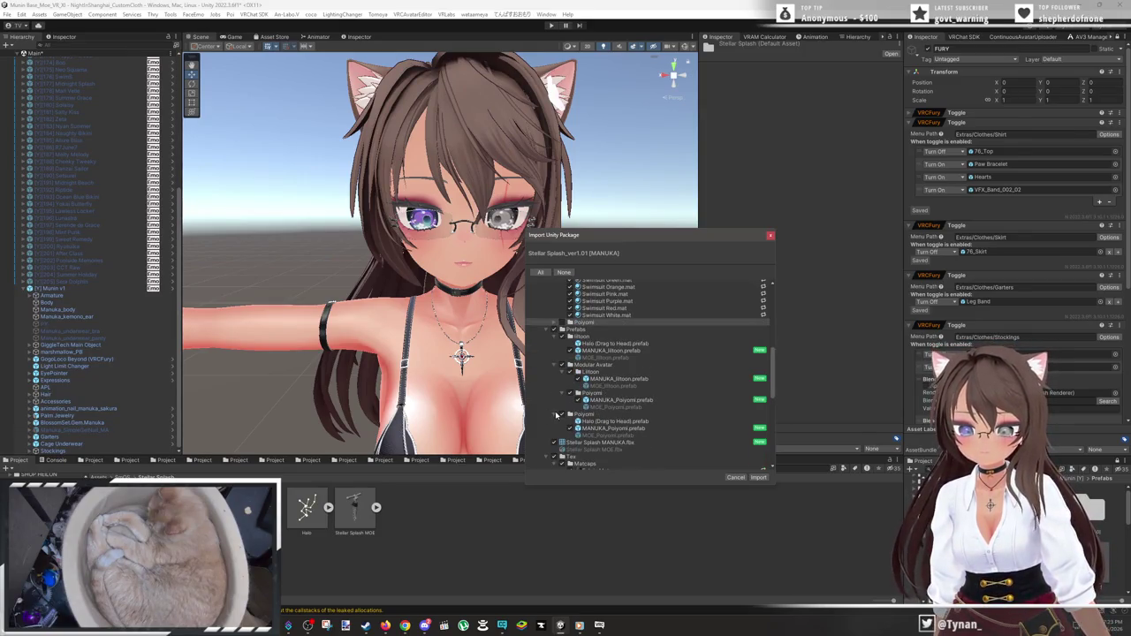
pyautogui.click(564, 415)
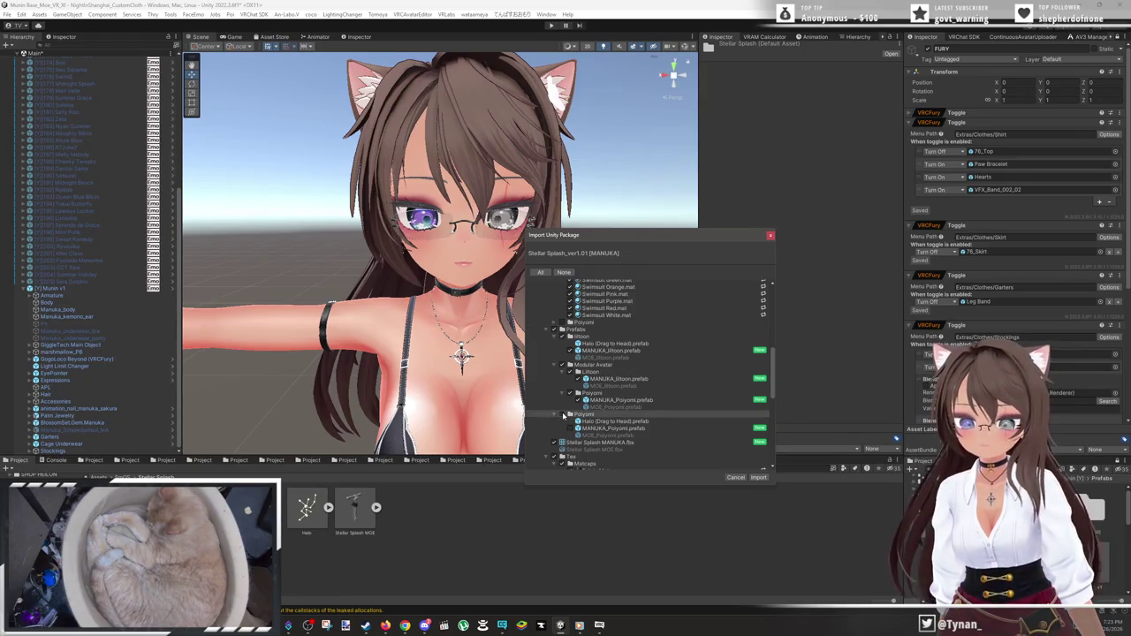
pyautogui.click(759, 477)
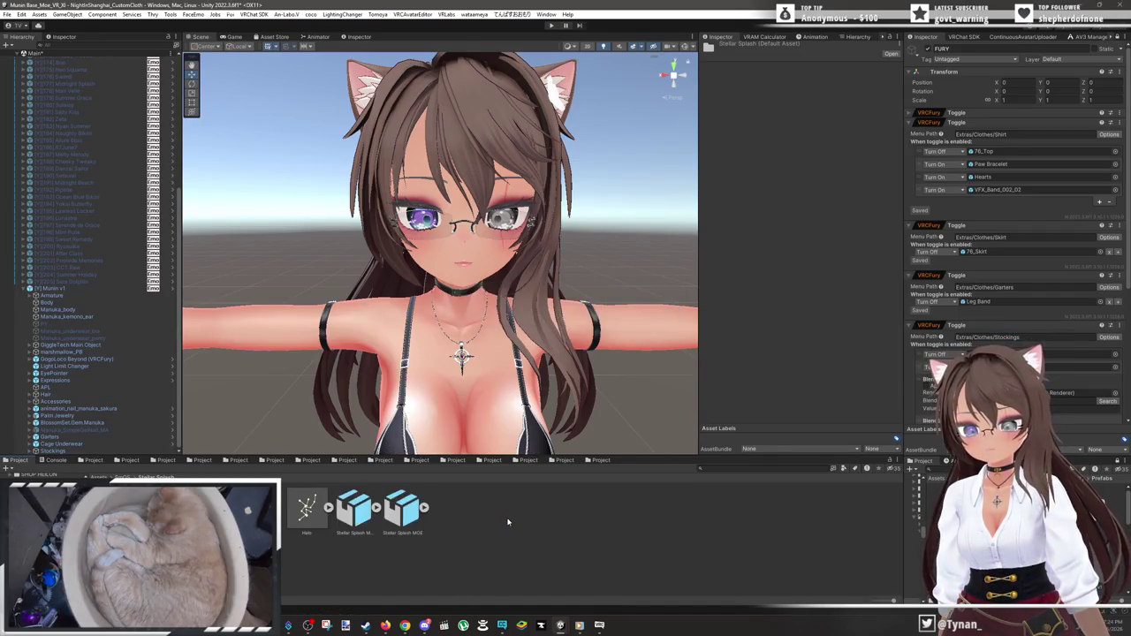
# - Save the scene and drop the Stellar Splash MANUKA prefab onto the avatar
pyautogui.click(7, 14)
pyautogui.click(16, 58)
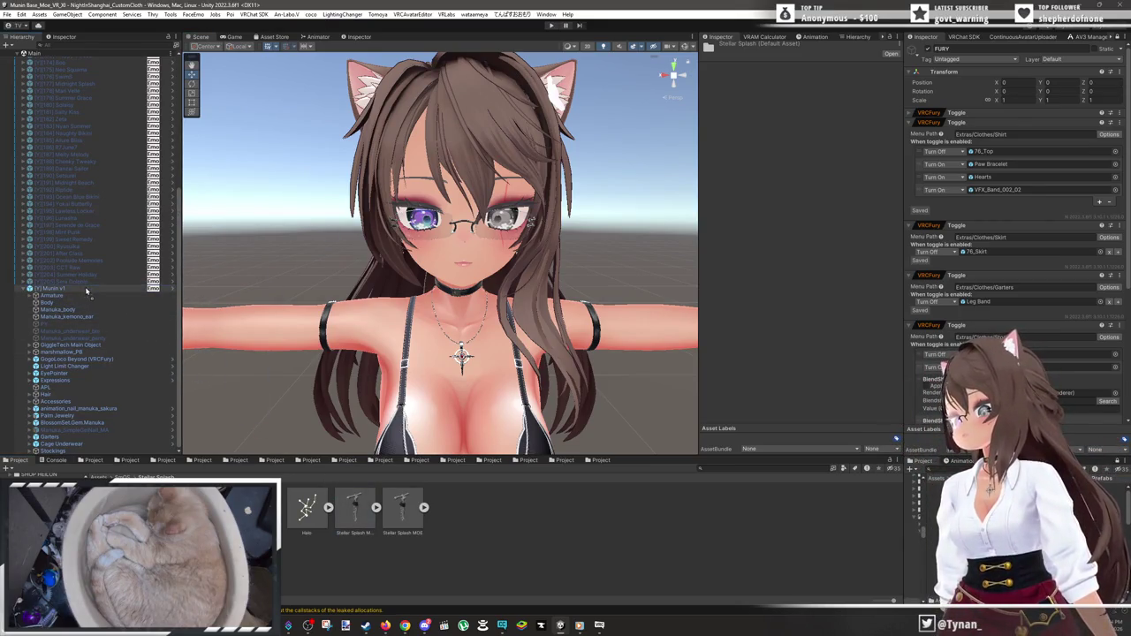
pyautogui.moveTo(85, 291); pyautogui.dragTo(86, 291)
pyautogui.press('f')
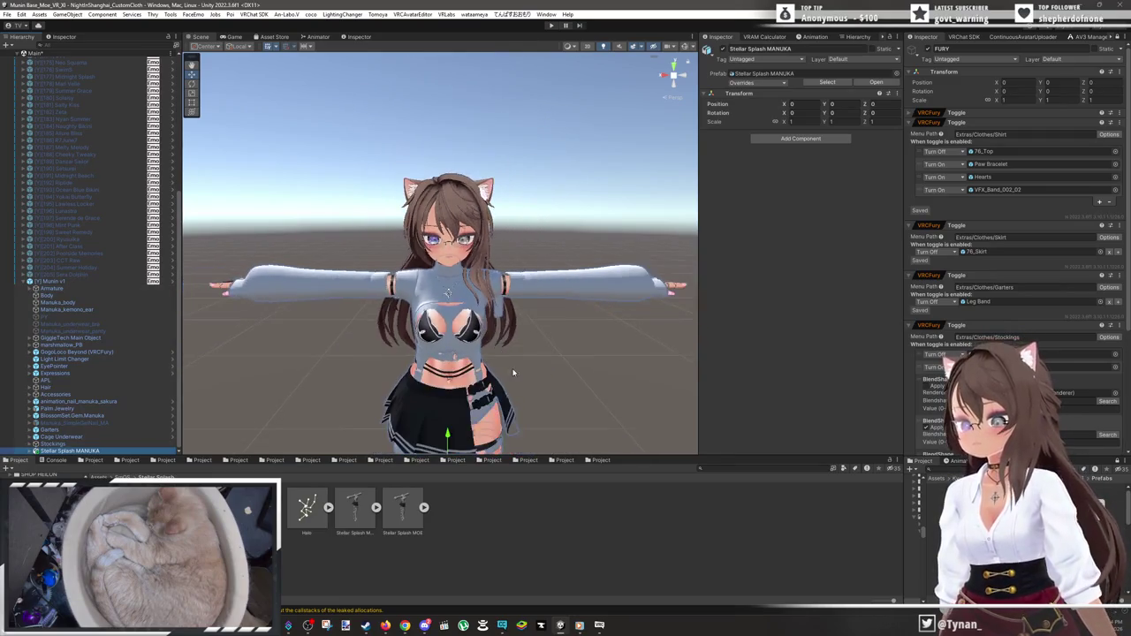
# - Frame the avatar's legs and expand the outfit to show its parts
pyautogui.scroll(3, 487, 288)
pyautogui.moveTo(487, 288)
pyautogui.mouseDown()
pyautogui.moveTo(486, 245)
pyautogui.moveTo(471, 306)
pyautogui.mouseUp()
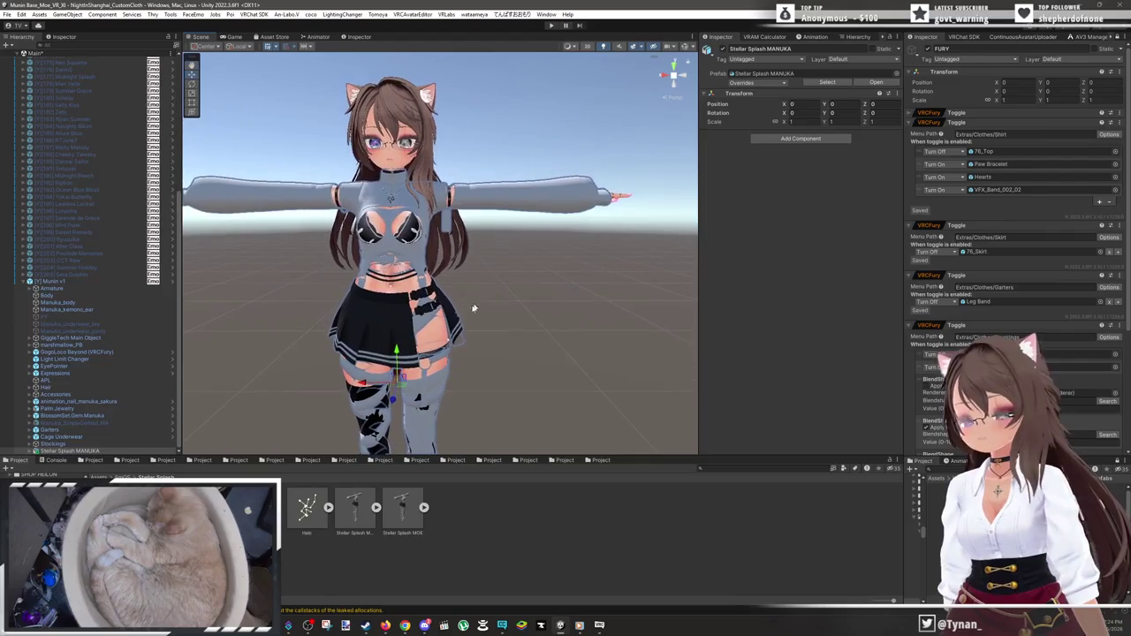
pyautogui.click(31, 452)
pyautogui.scroll(-2, 71, 415)
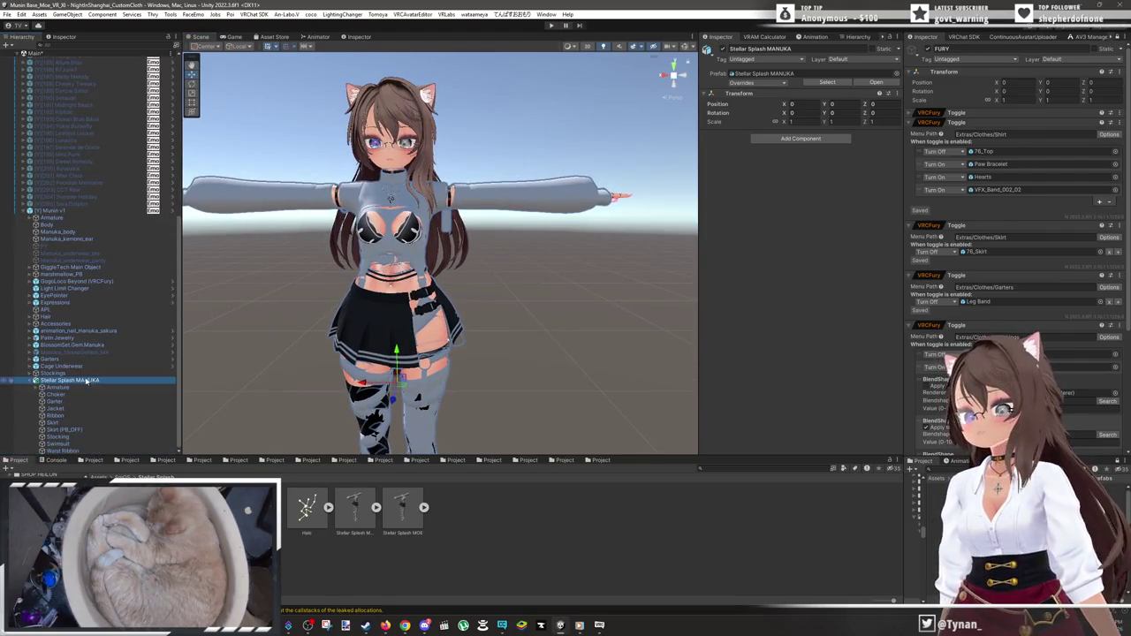
pyautogui.rightClick(137, 386)
# - Run Modular Avatar Setup Outfit, remove the extra MA Mesh Settings, and rerun the setup
pyautogui.moveTo(210, 364)
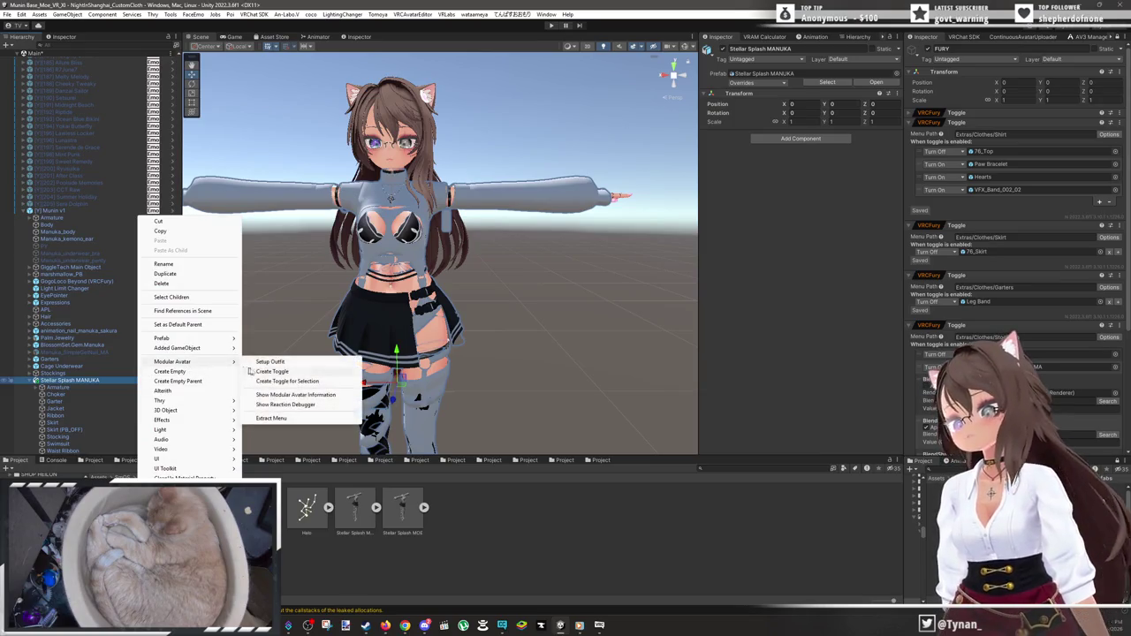
pyautogui.click(269, 361)
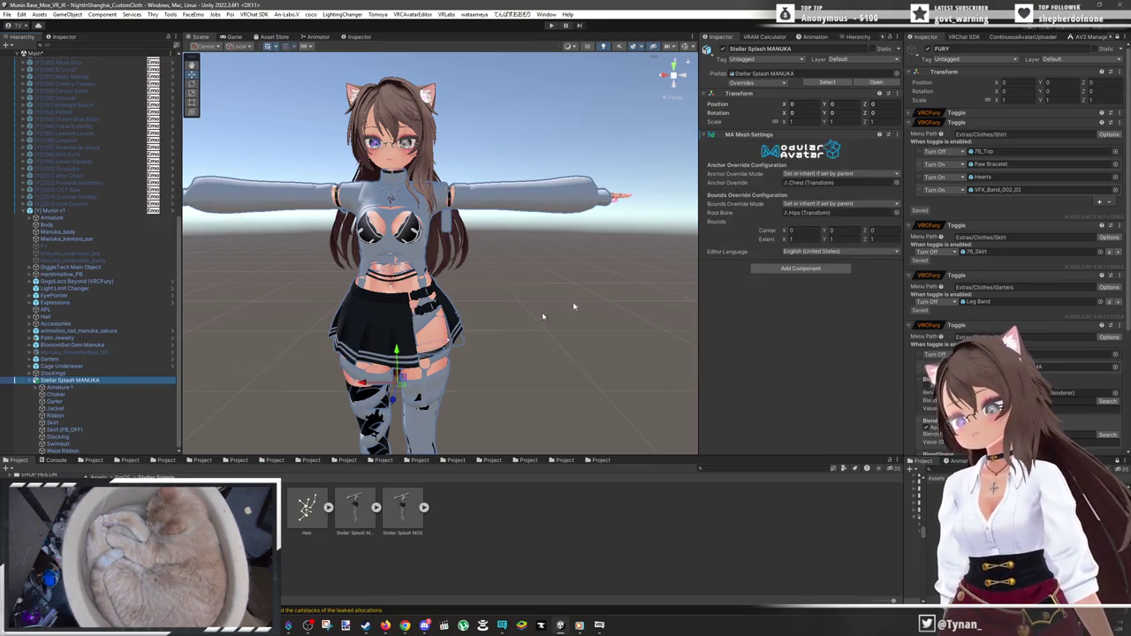
pyautogui.click(896, 134)
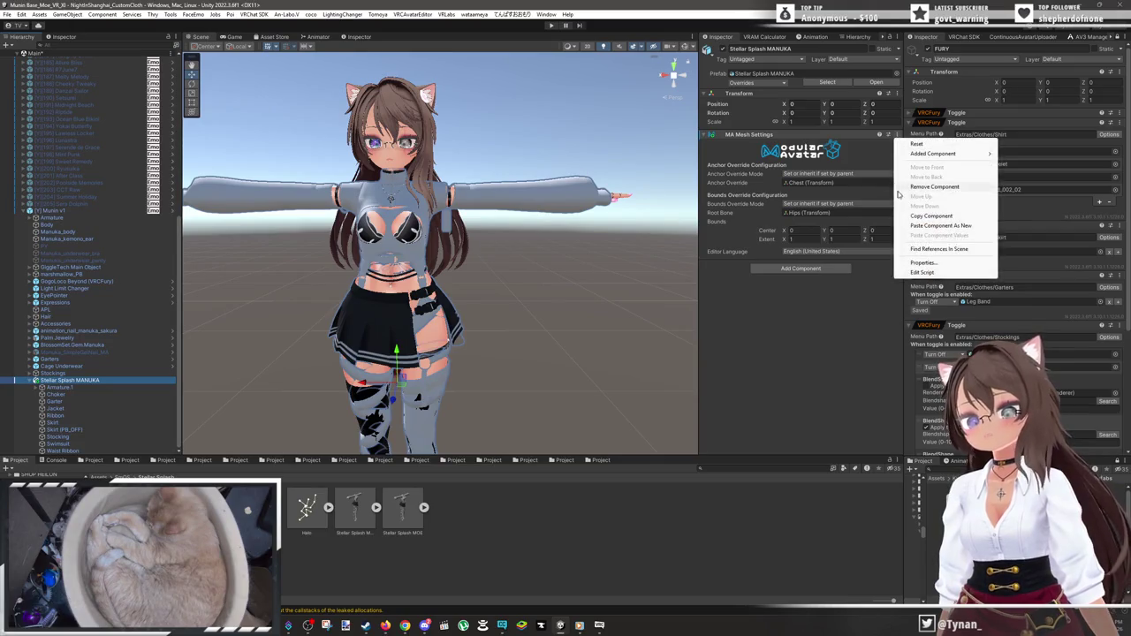
pyautogui.click(923, 186)
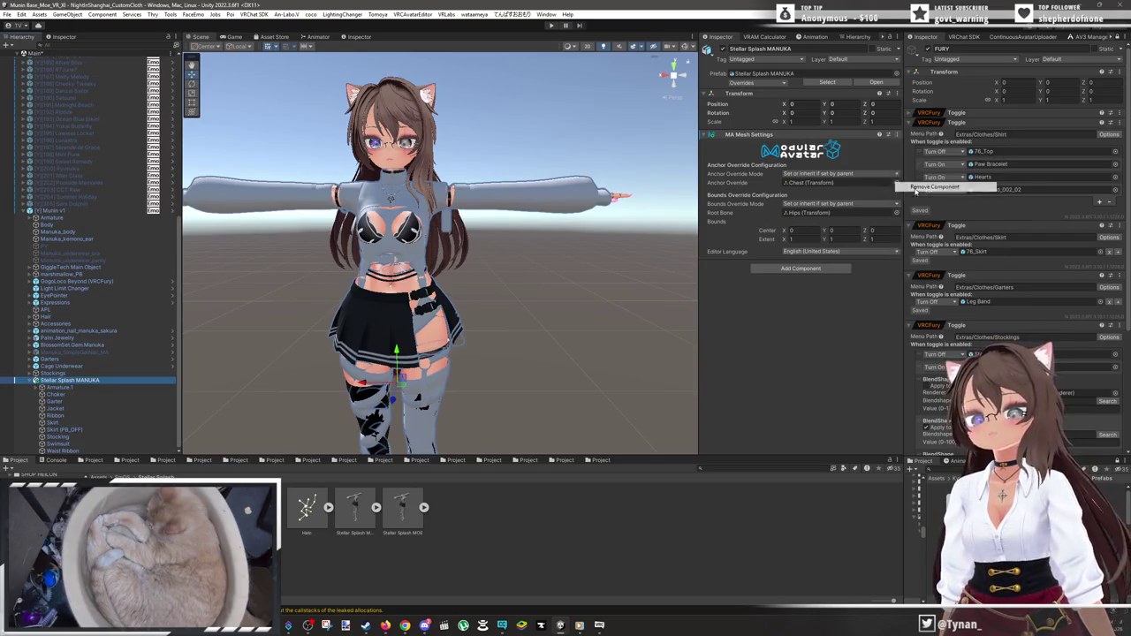
pyautogui.rightClick(121, 385)
pyautogui.moveTo(205, 363)
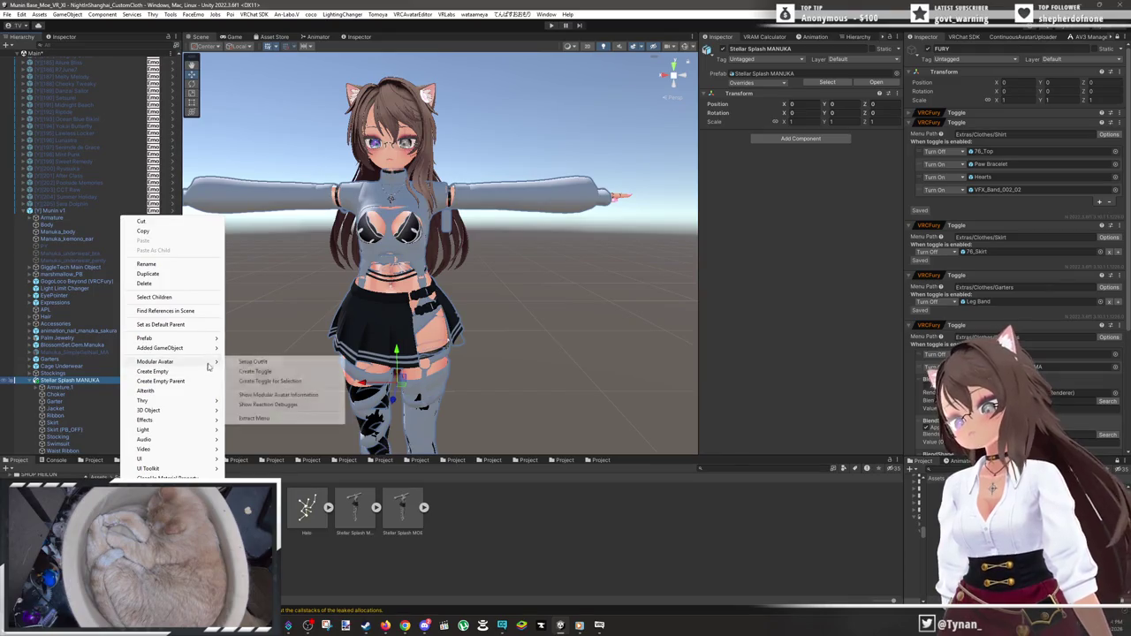
pyautogui.click(240, 362)
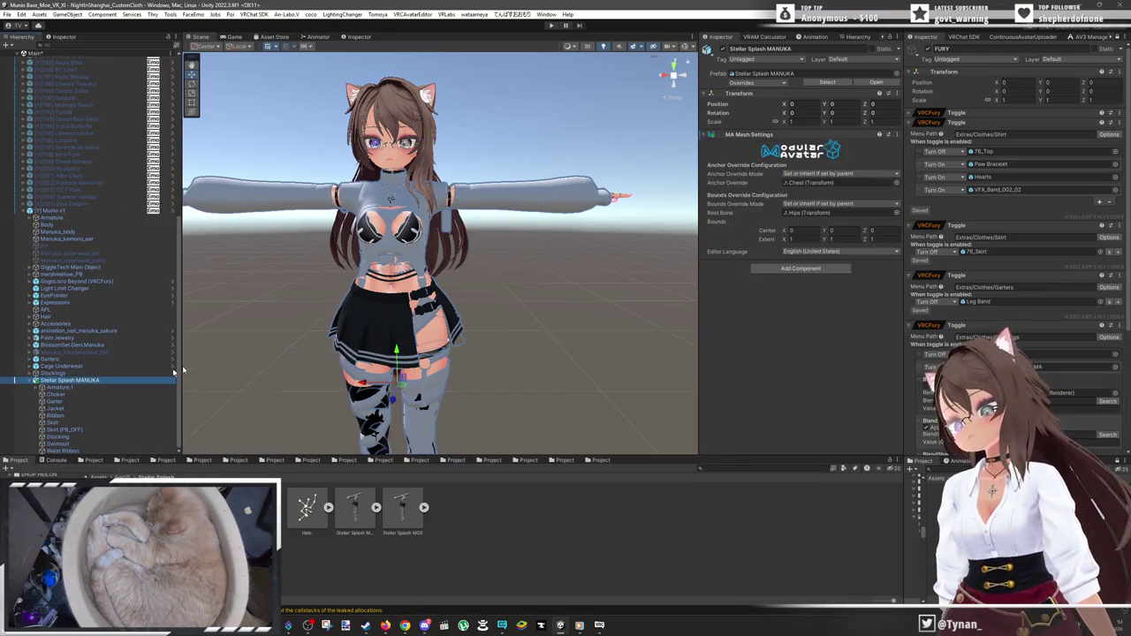
pyautogui.click(76, 397)
pyautogui.click(585, 211)
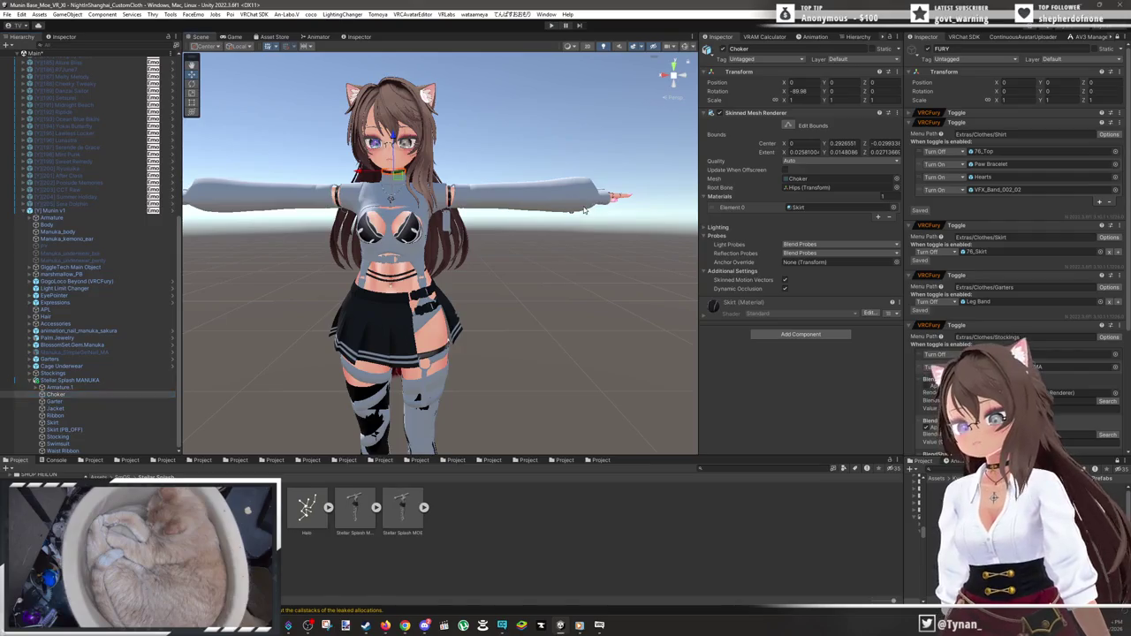
# - Try Jacket Red, then apply Jacket White to the jacket; give the Choker the Skirt material
pyautogui.click(586, 211)
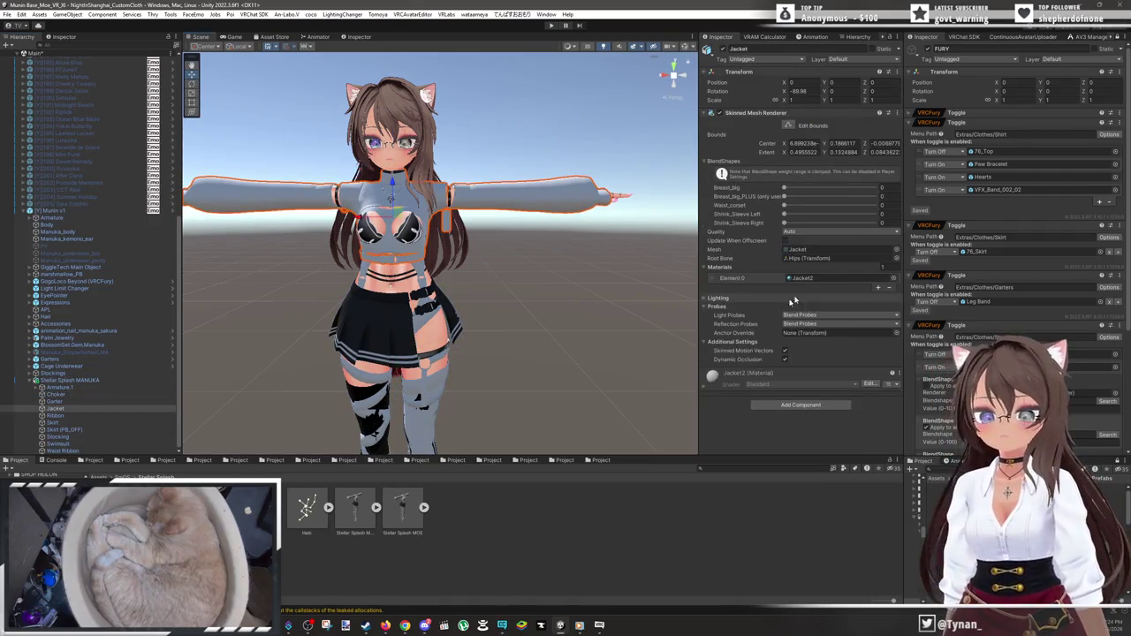
pyautogui.click(813, 278)
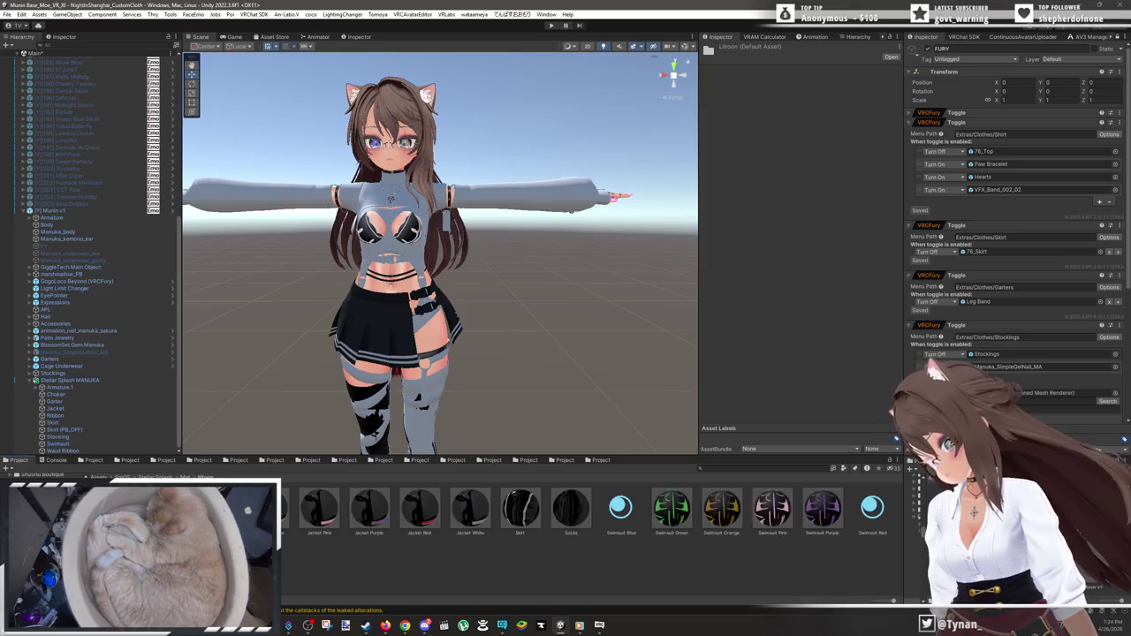
pyautogui.click(560, 207)
pyautogui.click(559, 208)
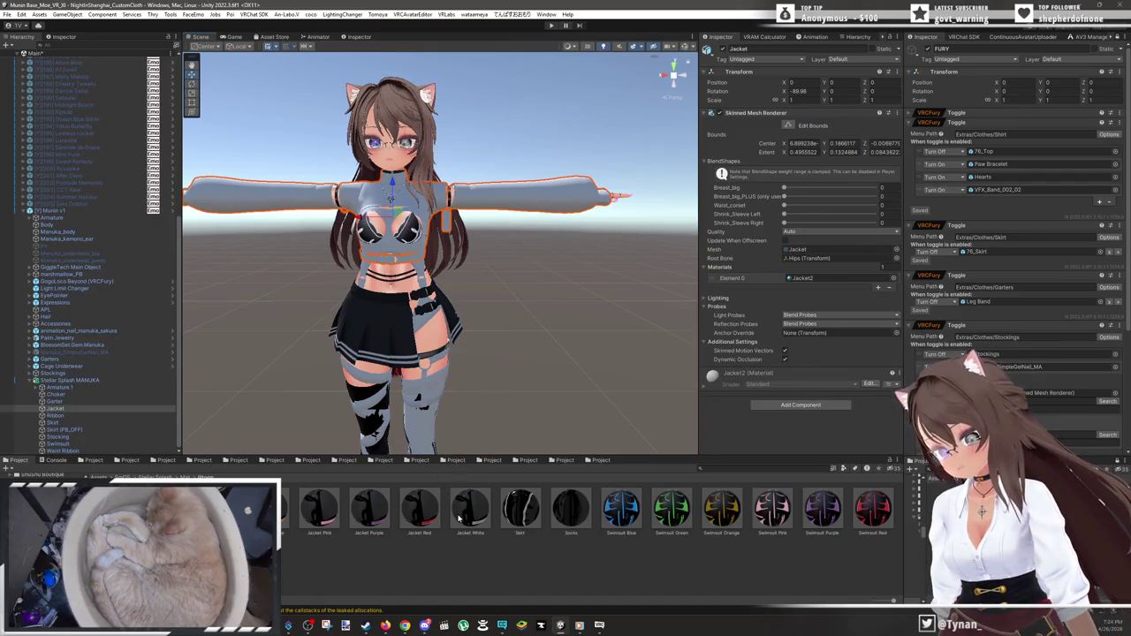
pyautogui.moveTo(422, 519); pyautogui.dragTo(576, 204)
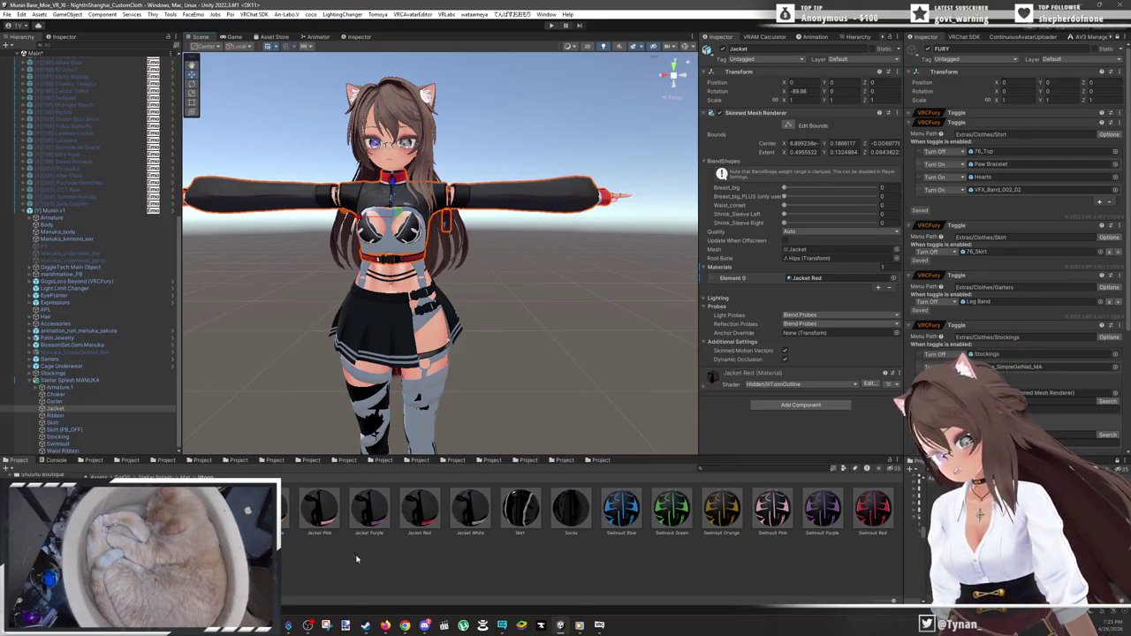
pyautogui.click(469, 522)
pyautogui.moveTo(468, 521)
pyautogui.mouseDown()
pyautogui.moveTo(565, 260)
pyautogui.moveTo(571, 213)
pyautogui.mouseUp()
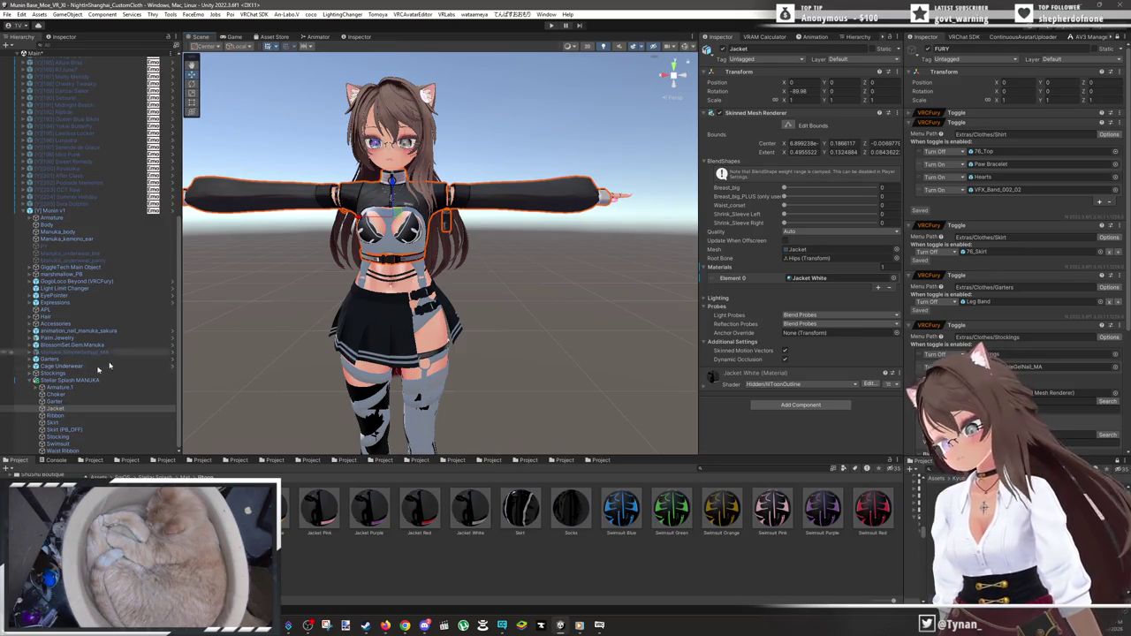
pyautogui.click(96, 396)
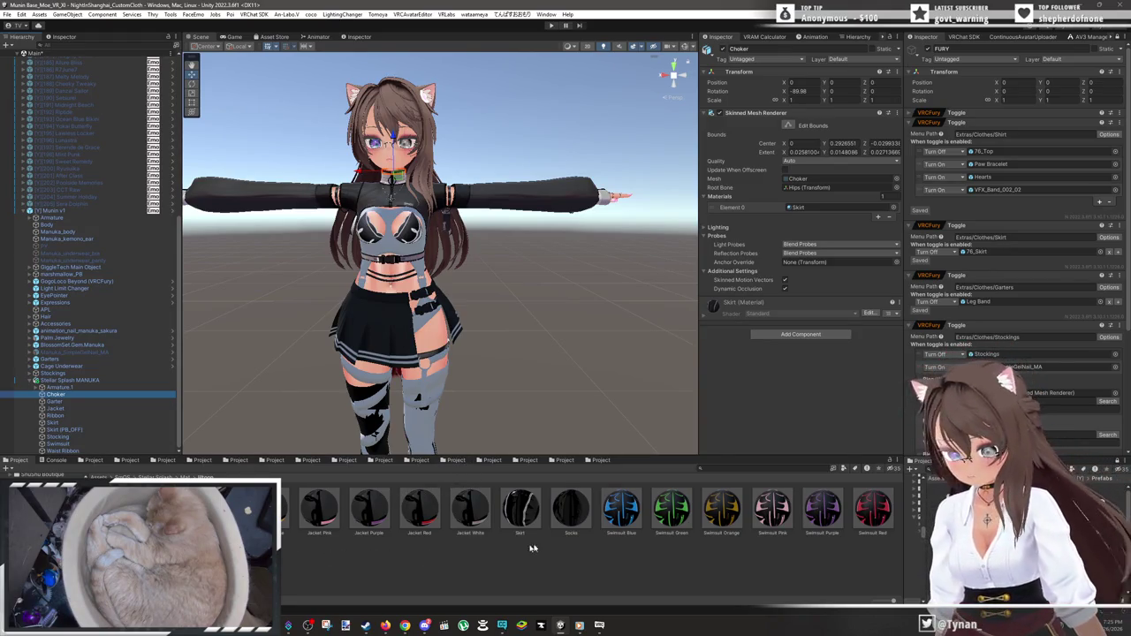
pyautogui.moveTo(523, 523)
pyautogui.mouseDown()
pyautogui.moveTo(842, 203)
pyautogui.moveTo(826, 206)
pyautogui.mouseUp()
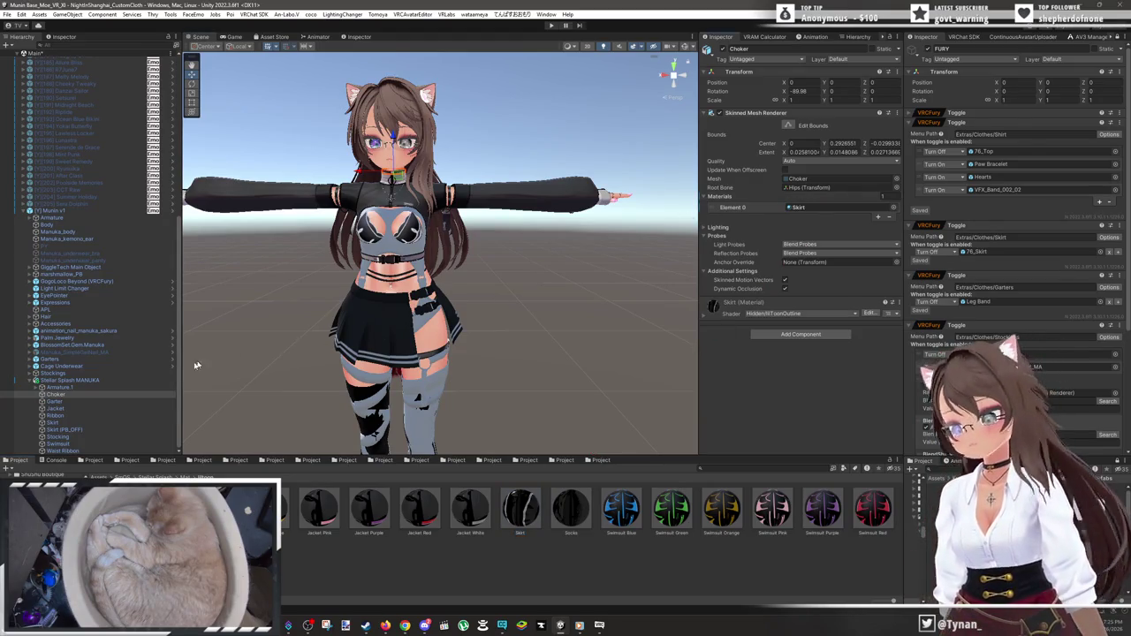
# - Give Garter and Ribbon the Socks material, Skirt and Skirt (PB_OFF) the Skirt material; deactivate PB_OFF
pyautogui.click(110, 403)
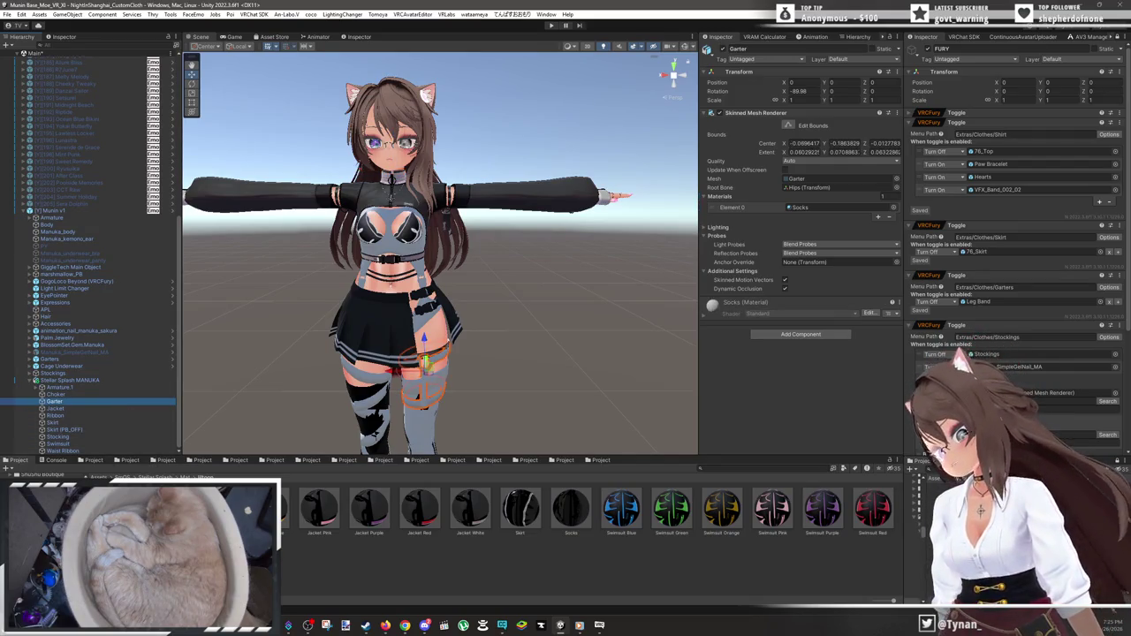
pyautogui.moveTo(571, 517); pyautogui.dragTo(834, 206)
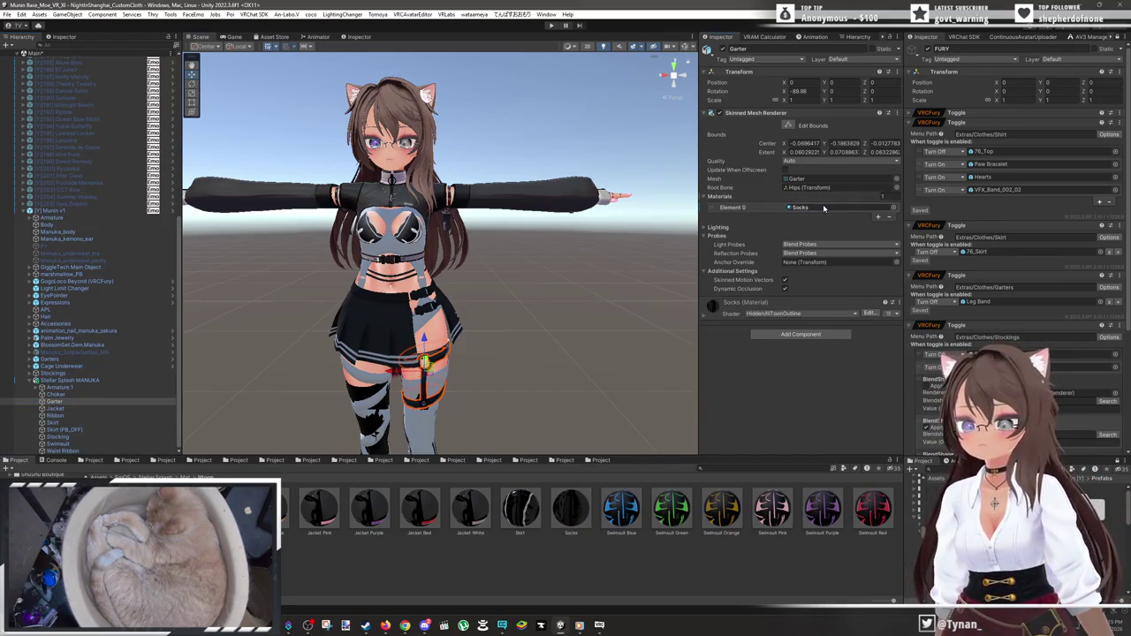
pyautogui.click(122, 411)
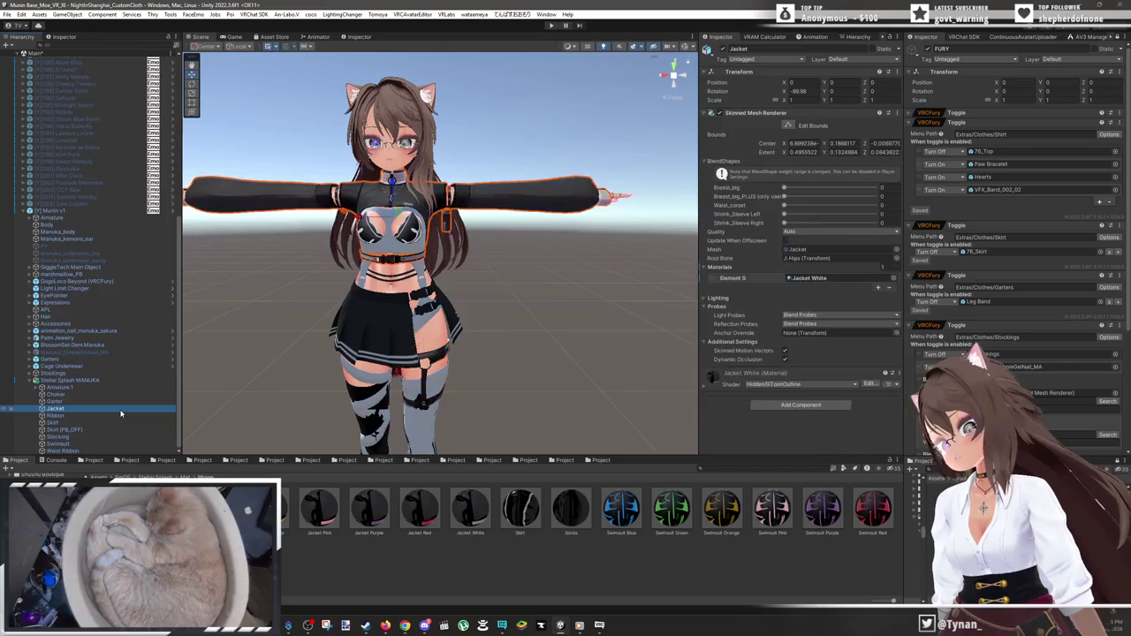
pyautogui.click(115, 417)
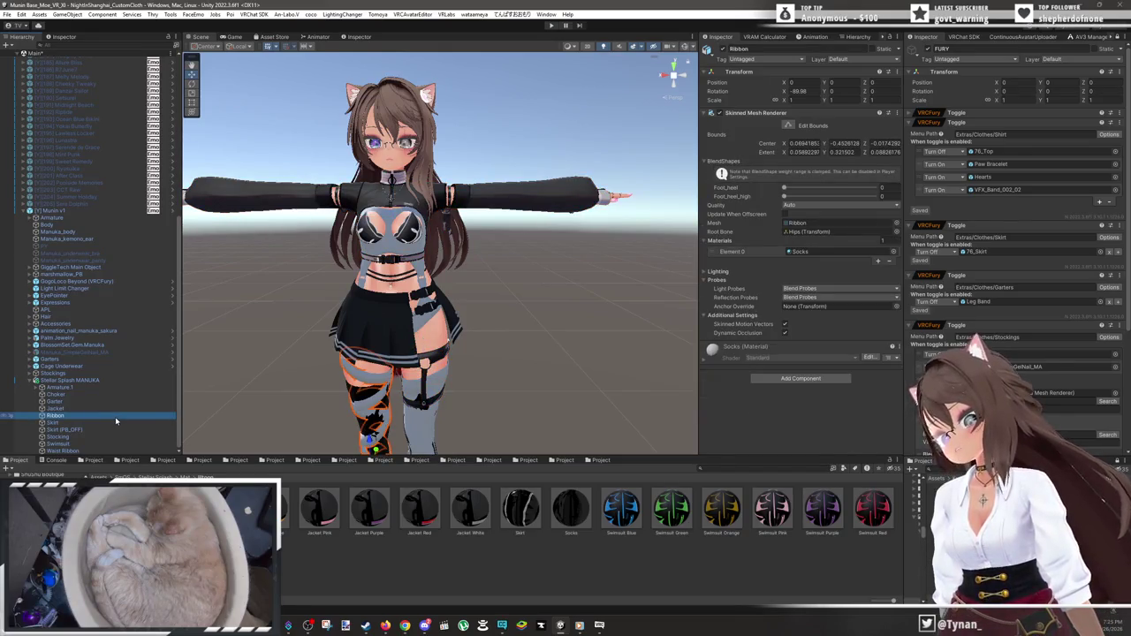
pyautogui.moveTo(571, 511)
pyautogui.mouseDown()
pyautogui.moveTo(818, 264)
pyautogui.moveTo(803, 254)
pyautogui.moveTo(832, 251)
pyautogui.mouseUp()
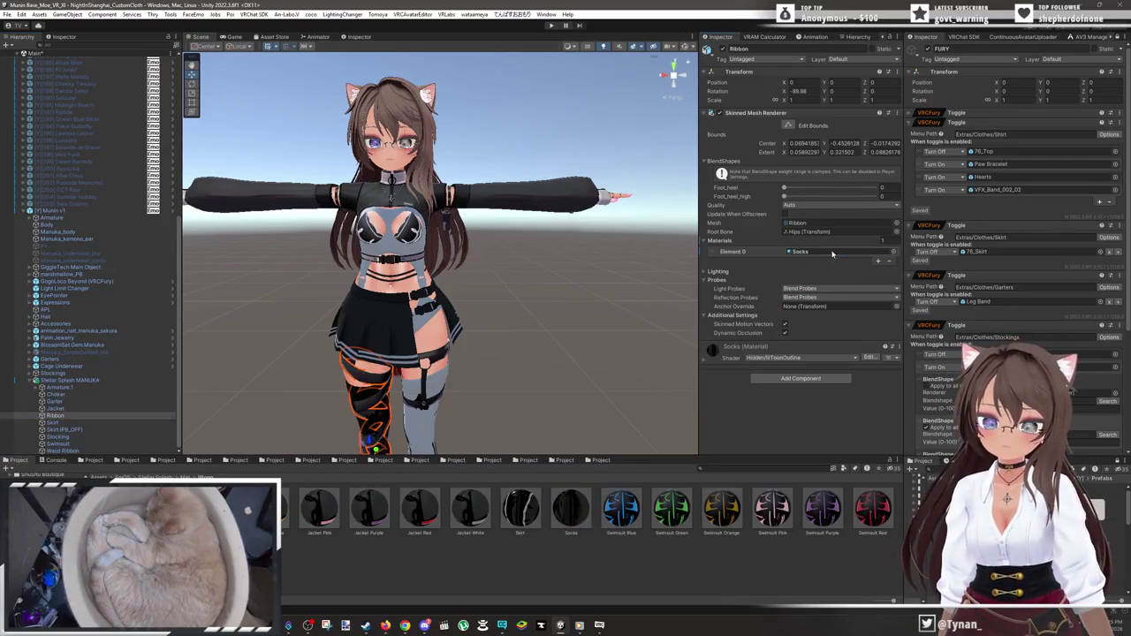
pyautogui.click(96, 424)
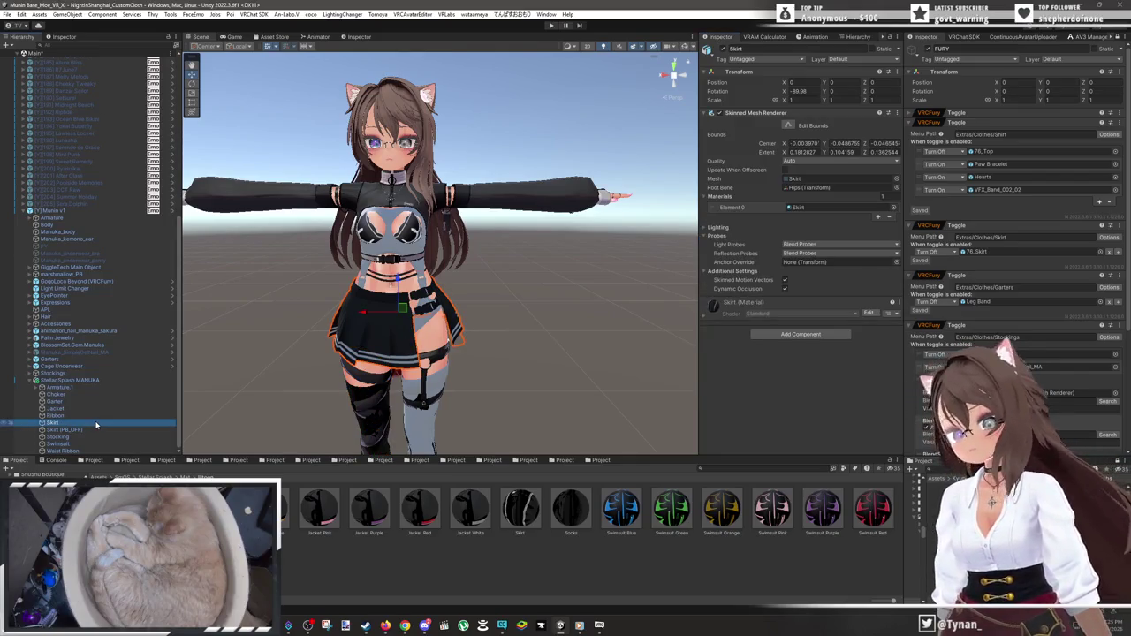
pyautogui.moveTo(538, 519); pyautogui.dragTo(850, 210)
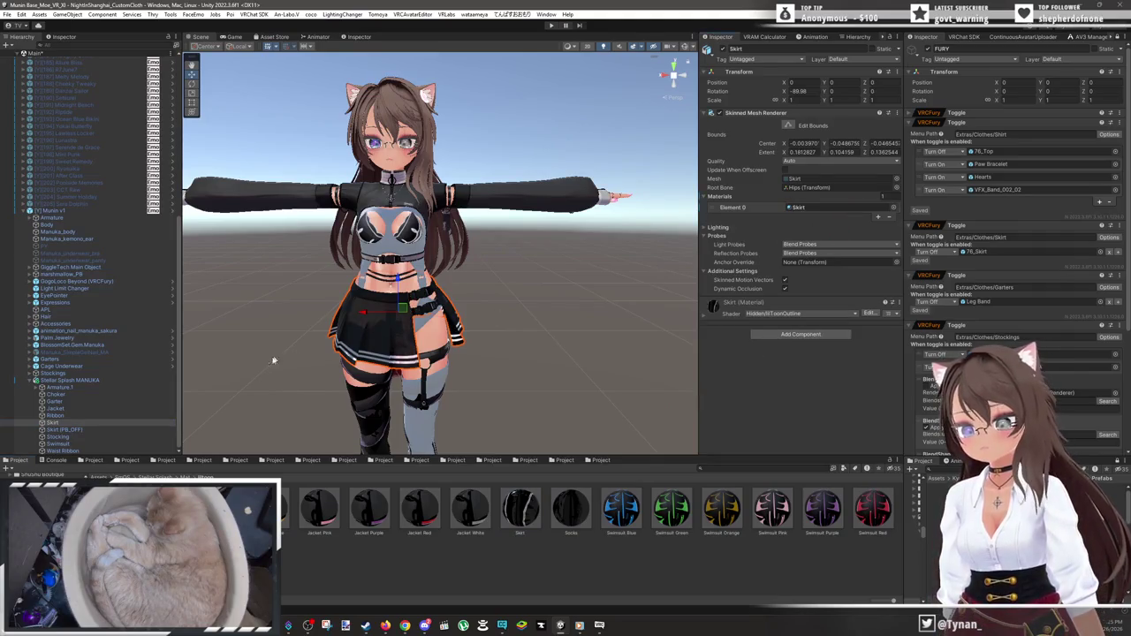
pyautogui.click(101, 430)
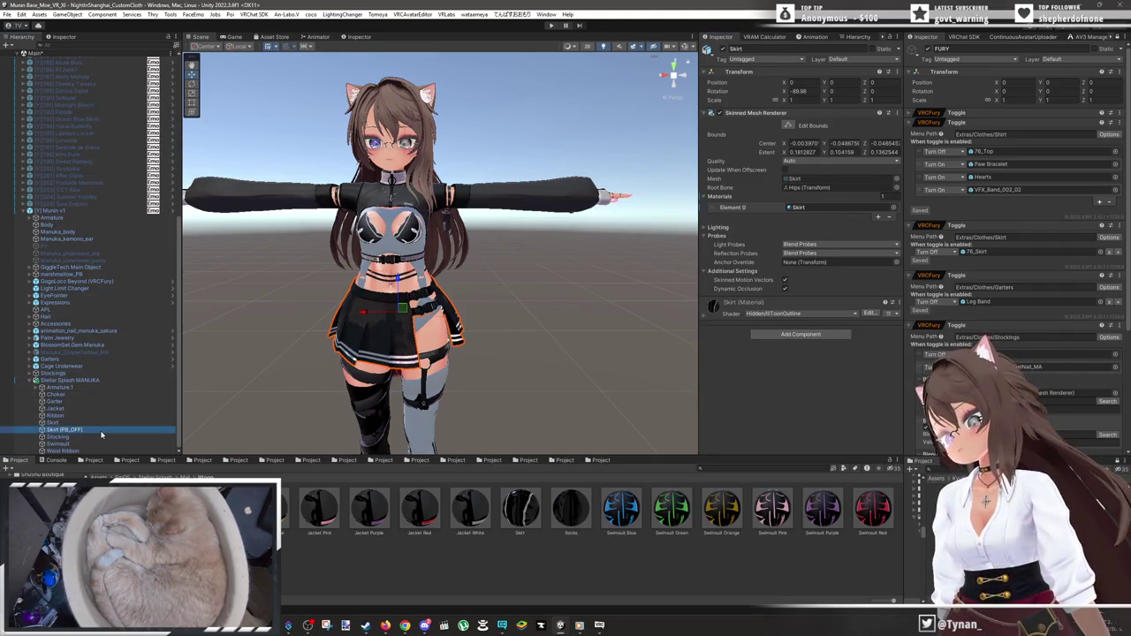
pyautogui.moveTo(526, 501); pyautogui.dragTo(838, 209)
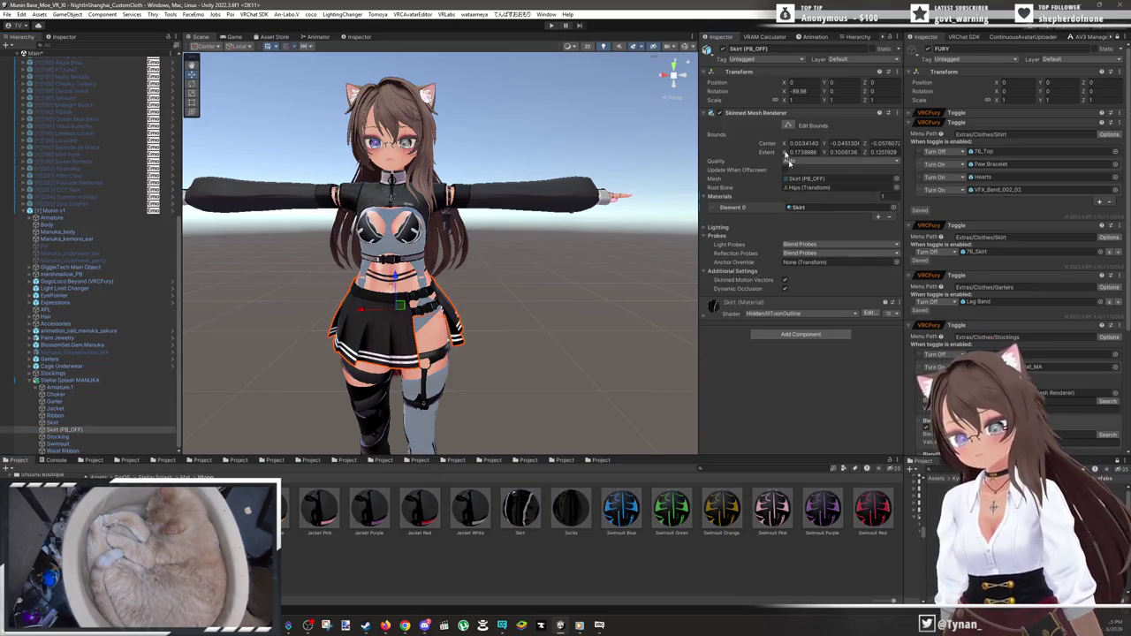
pyautogui.click(722, 50)
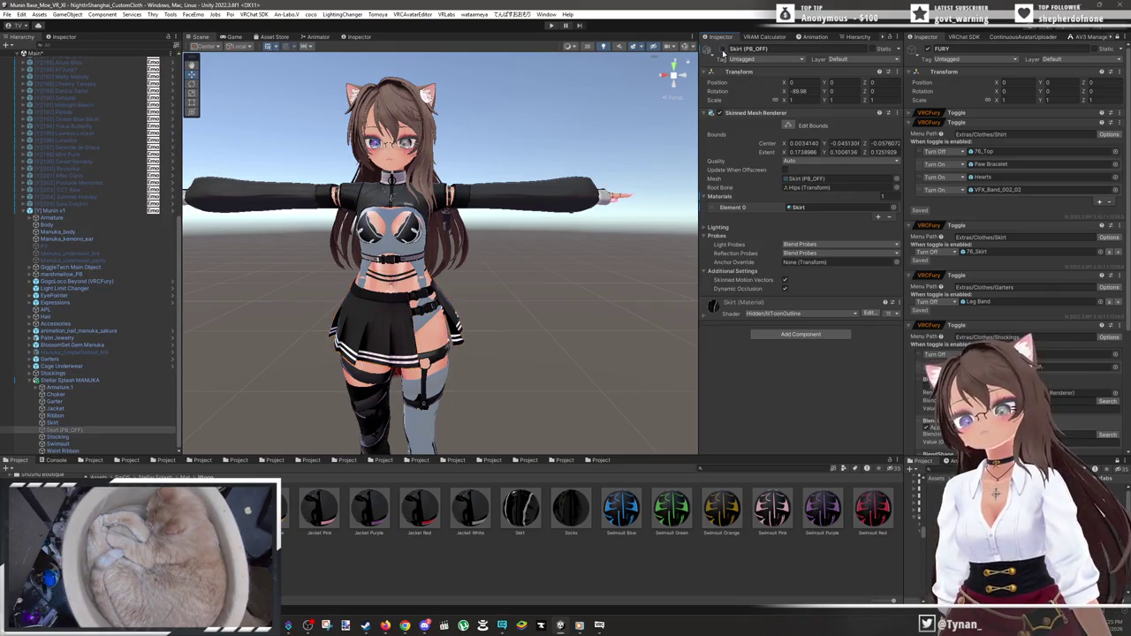
# - Apply Socks to Stocking, Swimsuit White to Swimsuit, Skirt to Waist Ribbon; set Waist_corset to 13.2
pyautogui.click(111, 436)
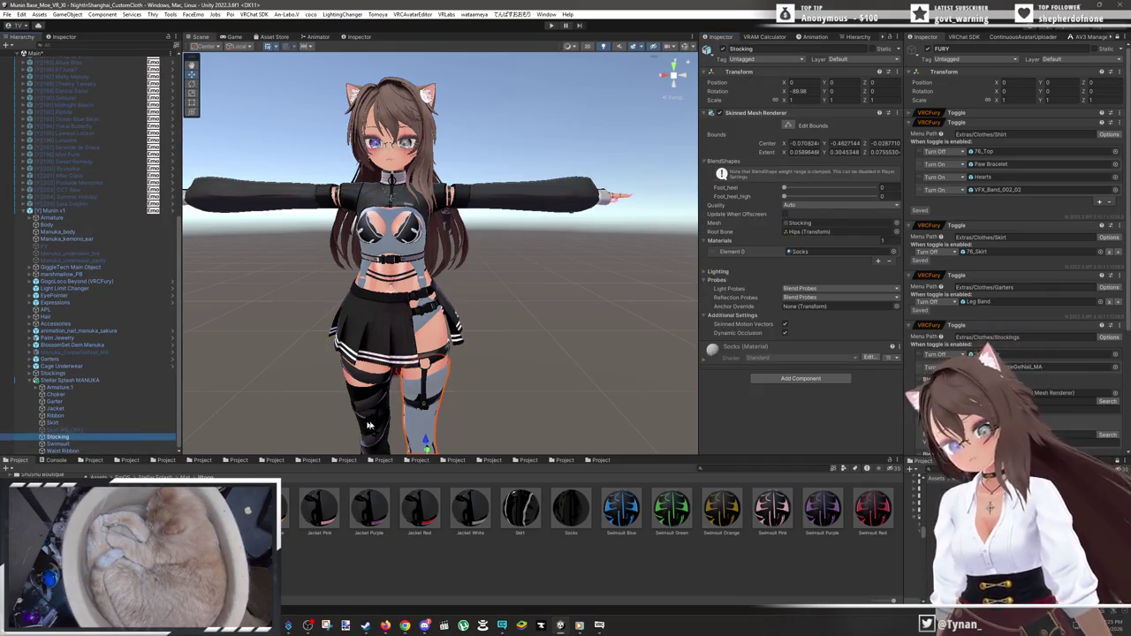
pyautogui.moveTo(573, 505); pyautogui.dragTo(835, 252)
pyautogui.scroll(-3, 372, 338)
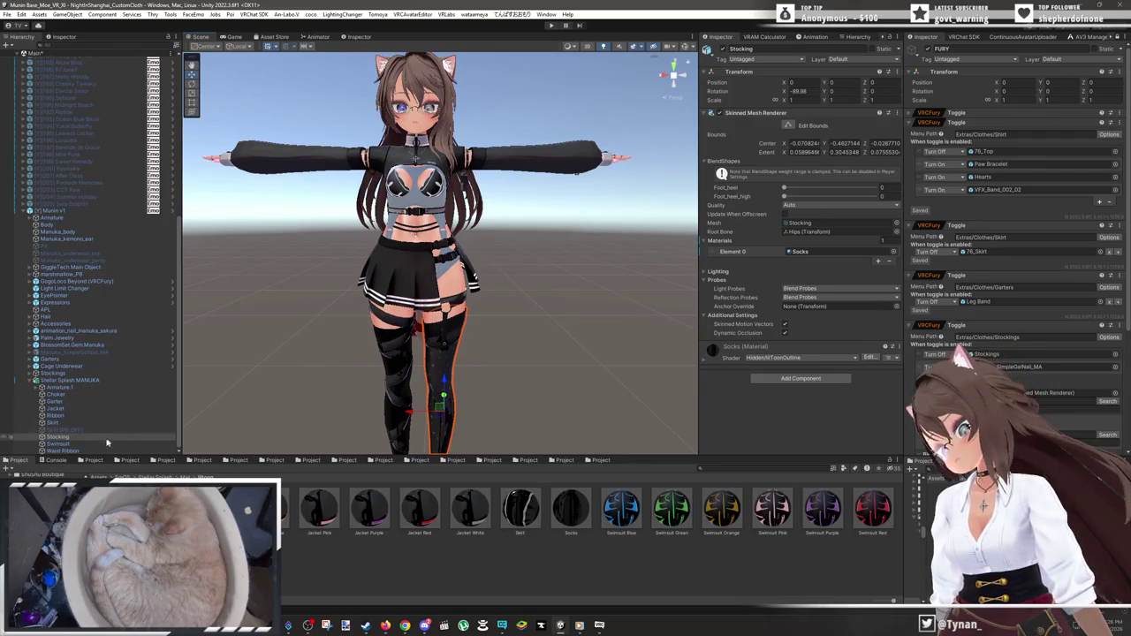
pyautogui.click(113, 443)
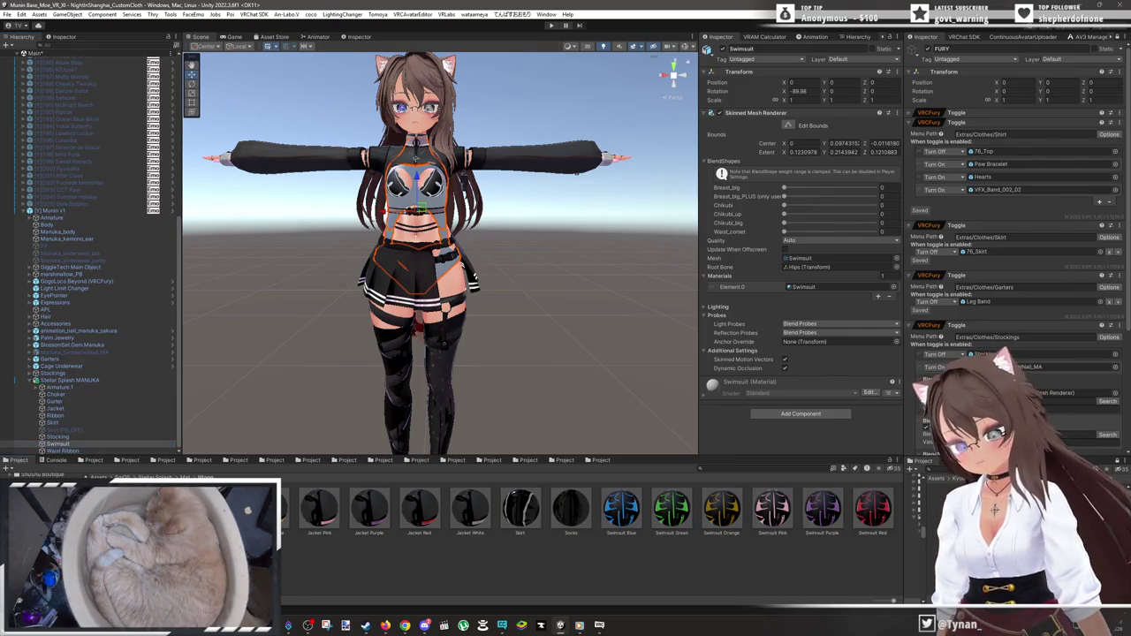
pyautogui.moveTo(810, 289); pyautogui.dragTo(815, 291)
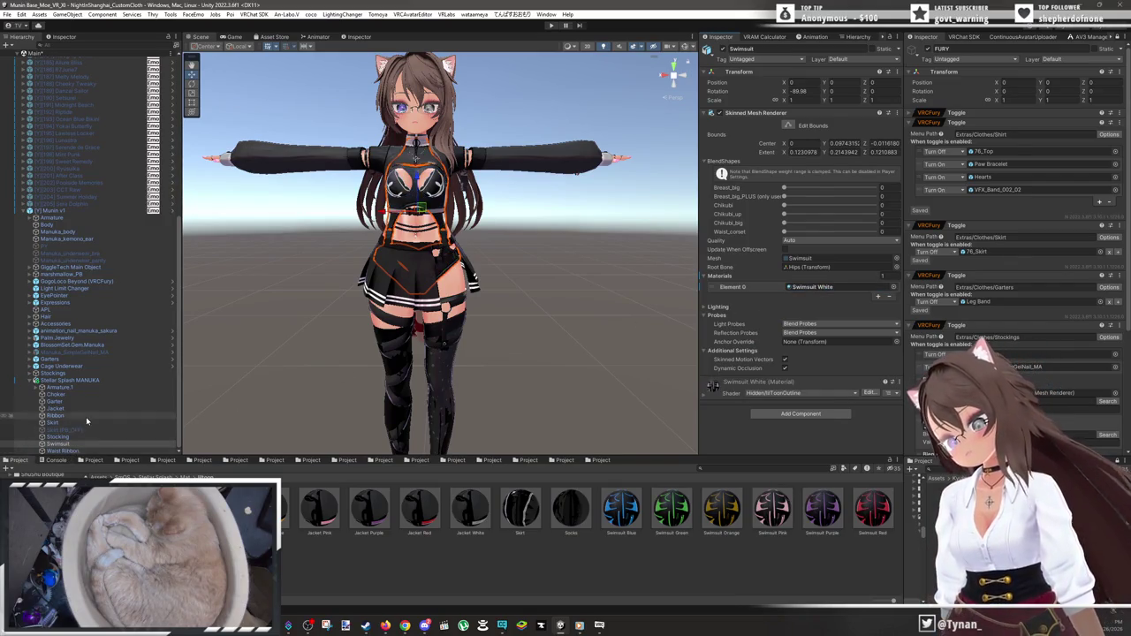
pyautogui.click(63, 450)
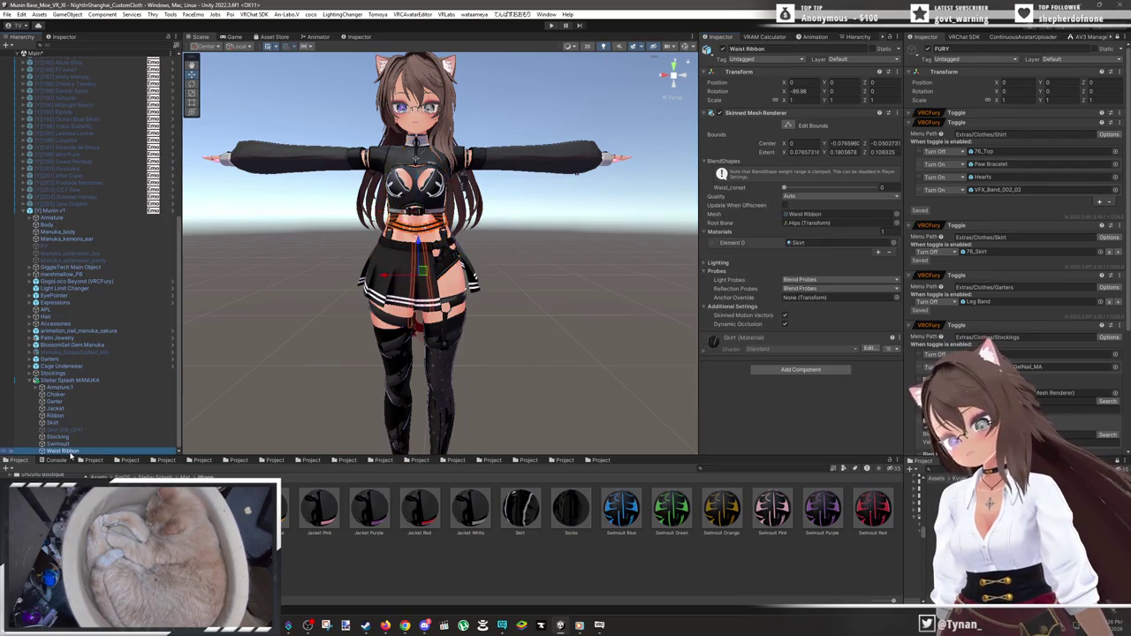
pyautogui.moveTo(517, 515); pyautogui.dragTo(733, 284)
pyautogui.moveTo(807, 248); pyautogui.dragTo(806, 246)
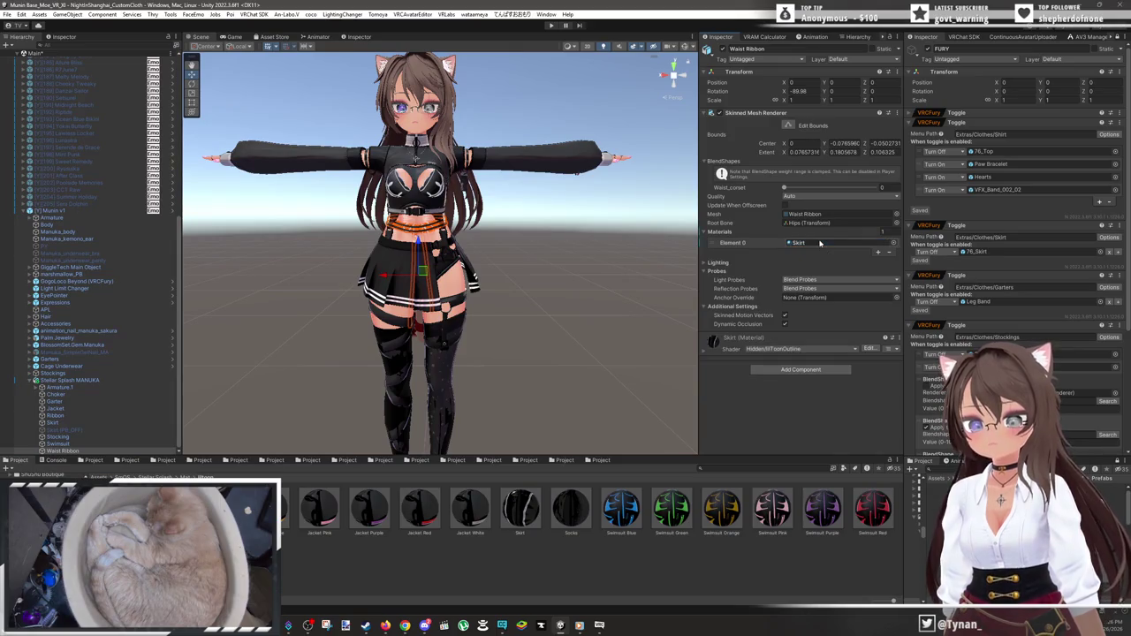
pyautogui.moveTo(793, 188); pyautogui.dragTo(879, 188)
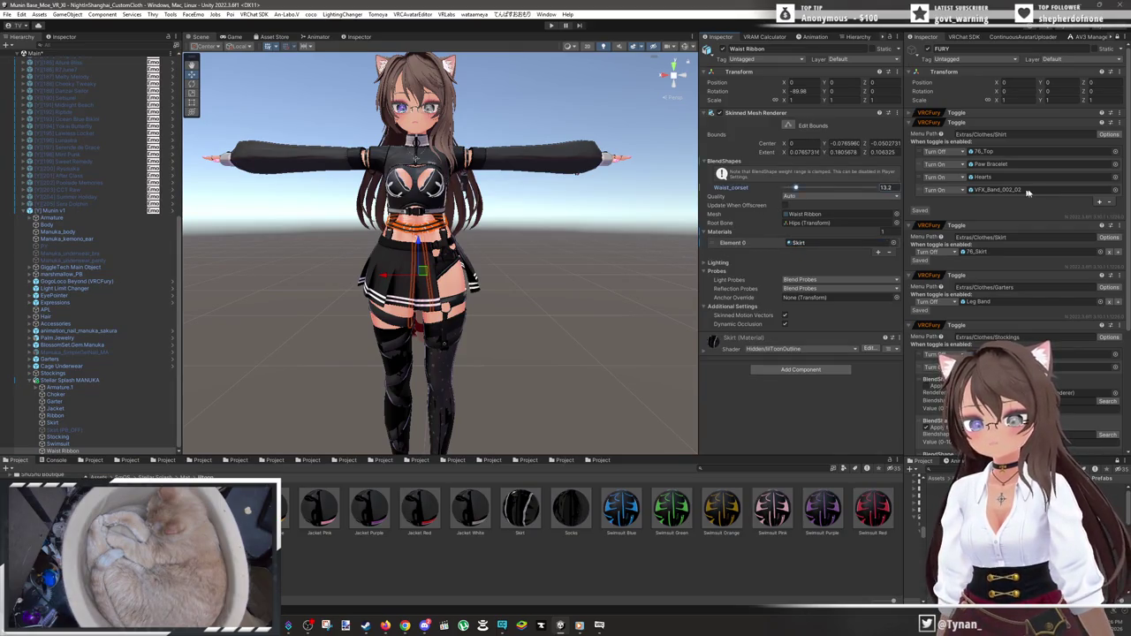
# - Set the Swimsuit's Breast_big and Waist_corset blendshapes to 100
pyautogui.click(62, 445)
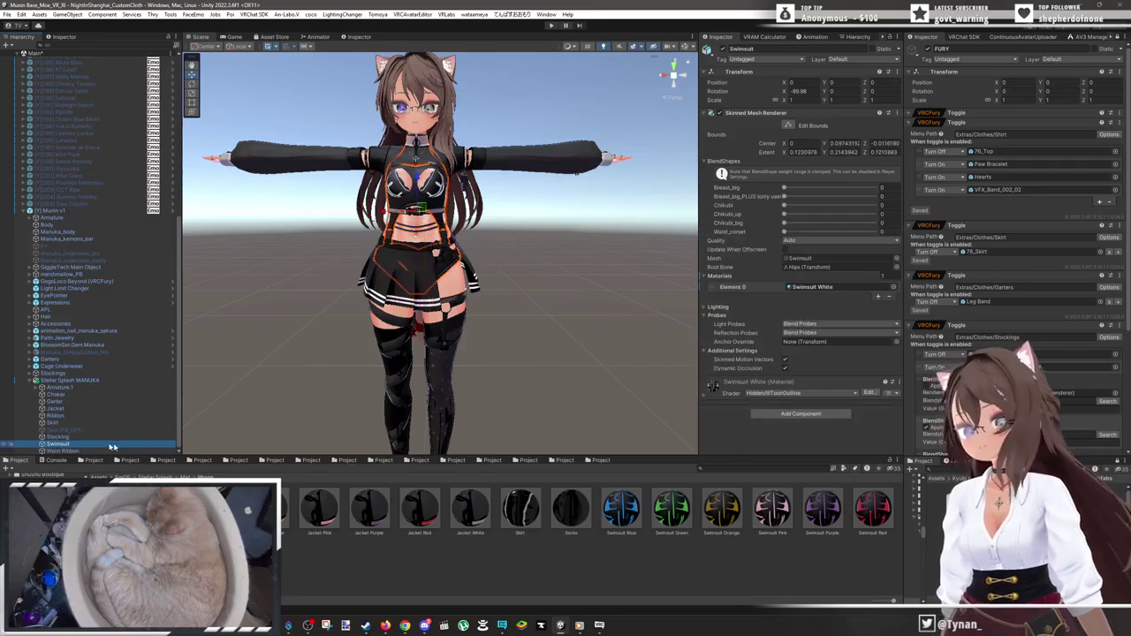
pyautogui.moveTo(815, 187); pyautogui.dragTo(1019, 183)
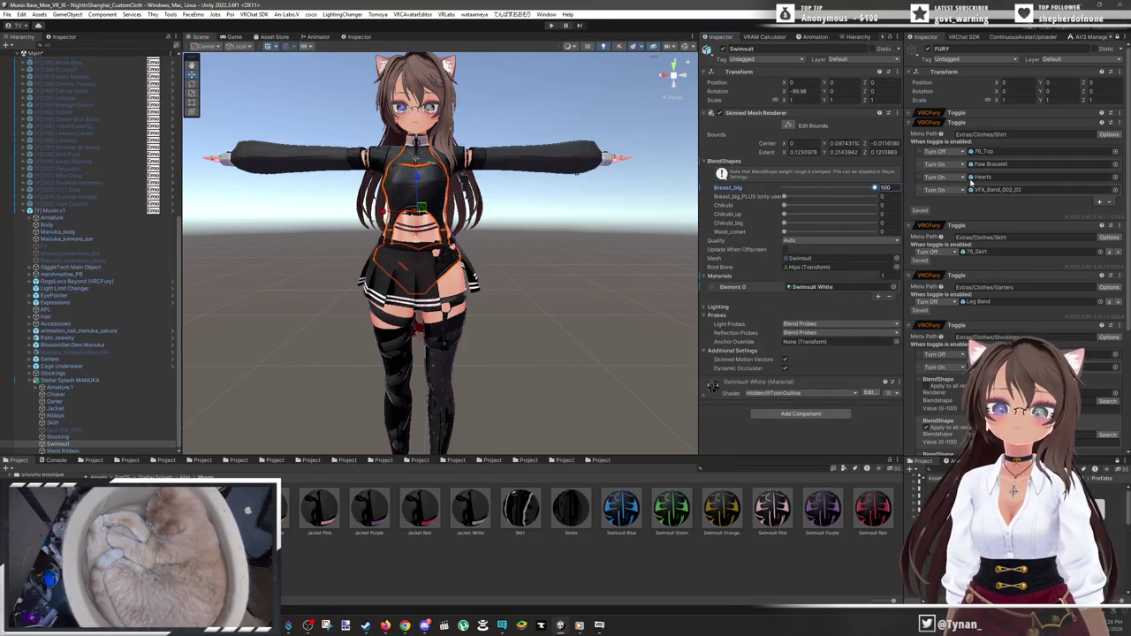
pyautogui.moveTo(790, 231); pyautogui.dragTo(977, 237)
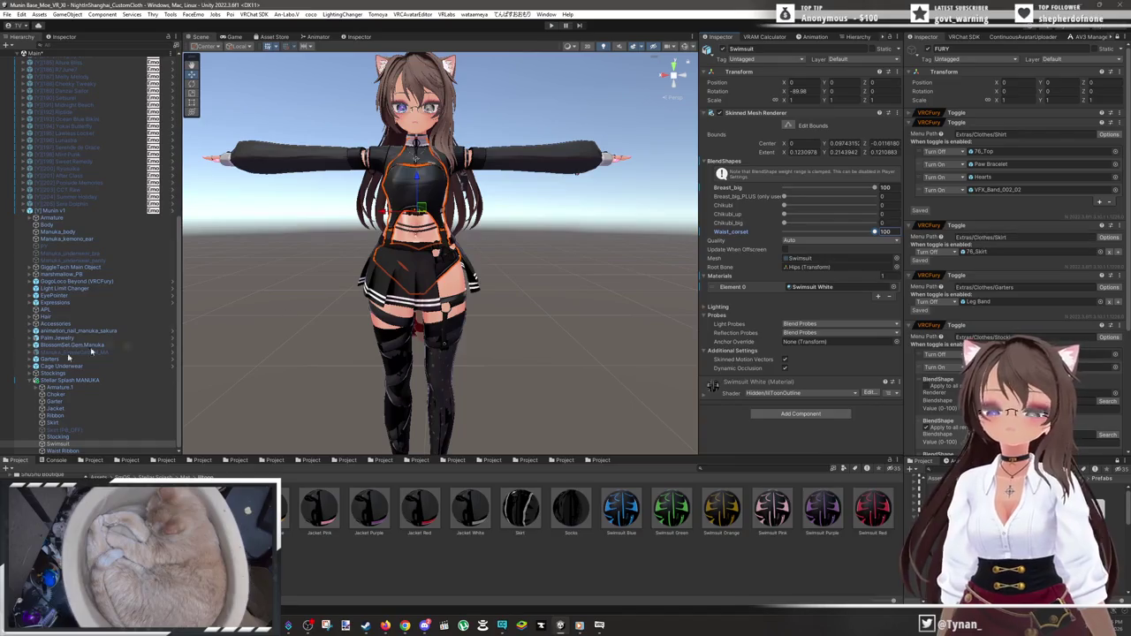
# - Select the Jacket and set its Breast_big and Waist_corset blendshapes to 100
pyautogui.click(70, 438)
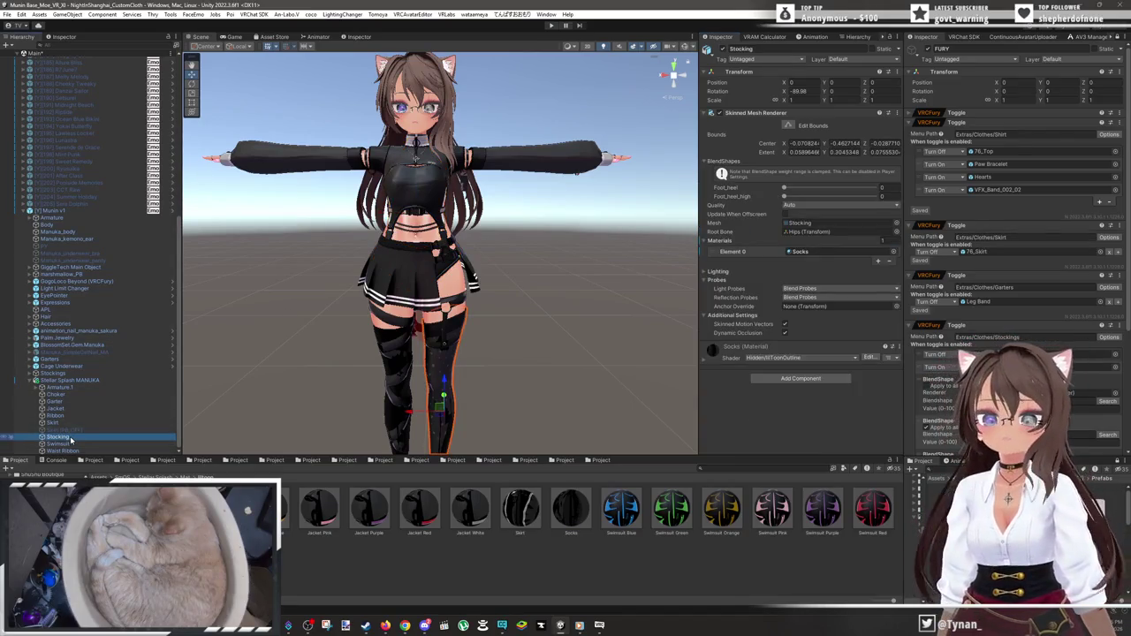
pyautogui.press('Up')
pyautogui.press('Up')
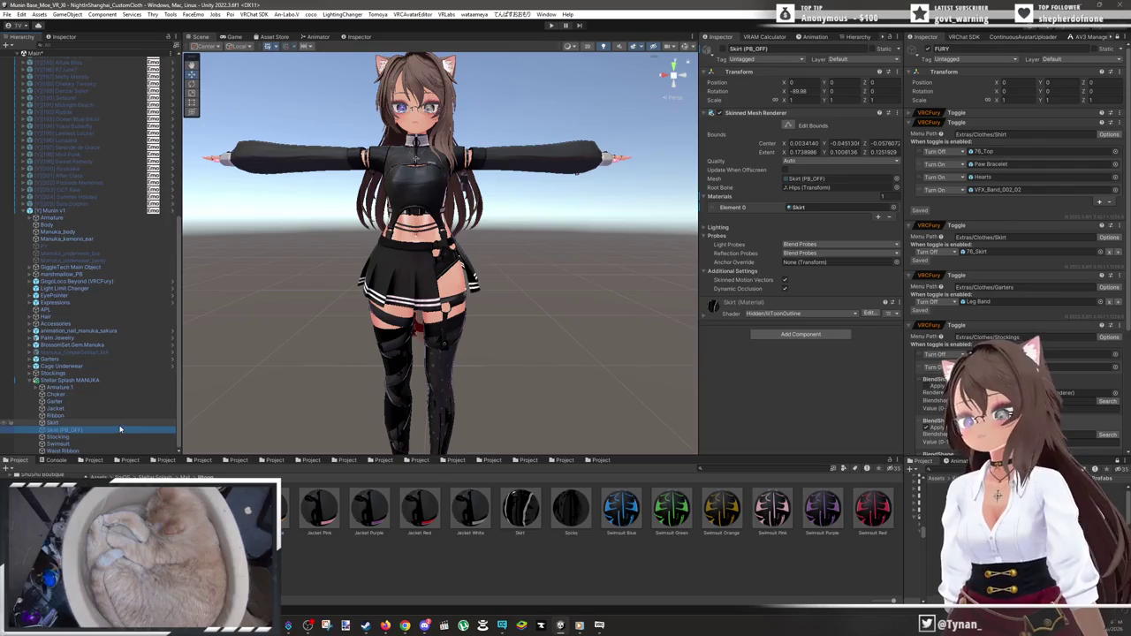
pyautogui.press('Up')
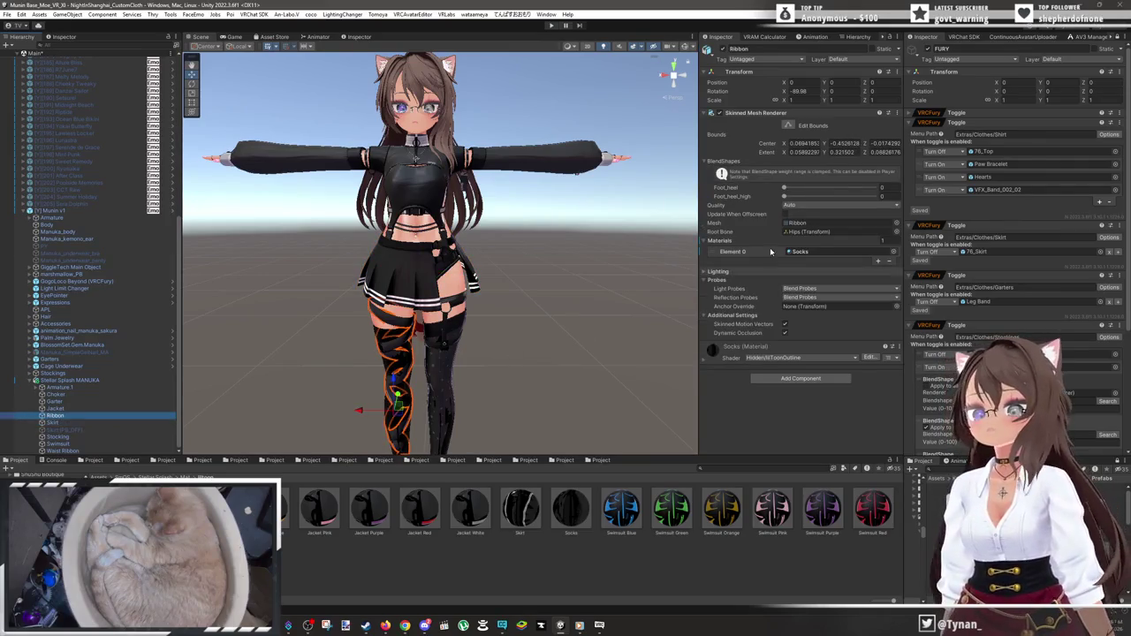
pyautogui.press('Up')
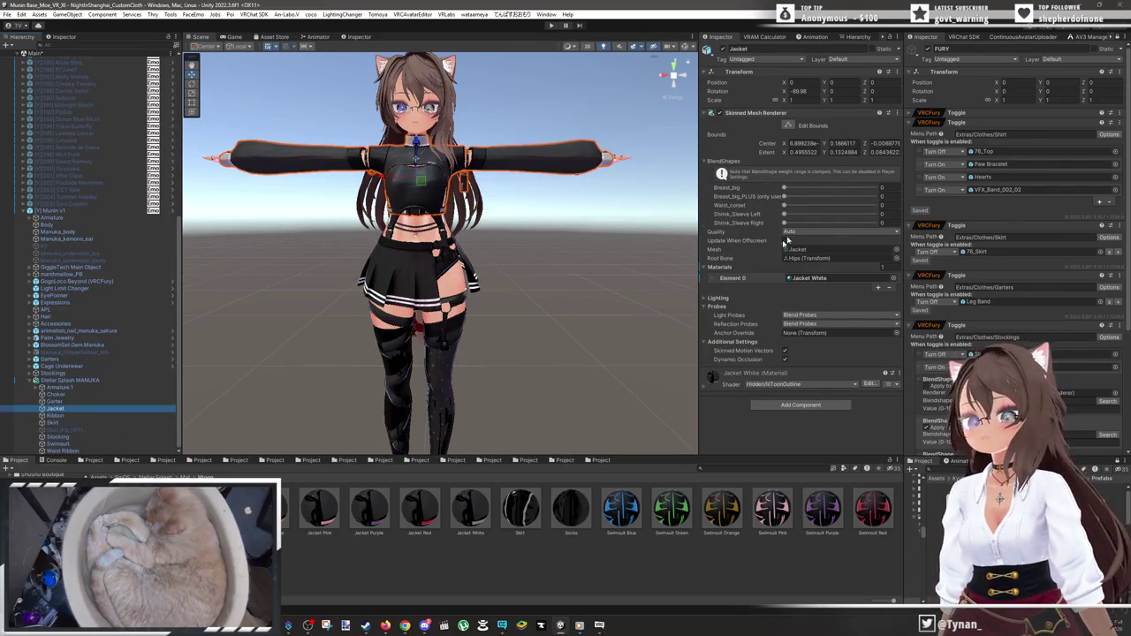
pyautogui.click(898, 188)
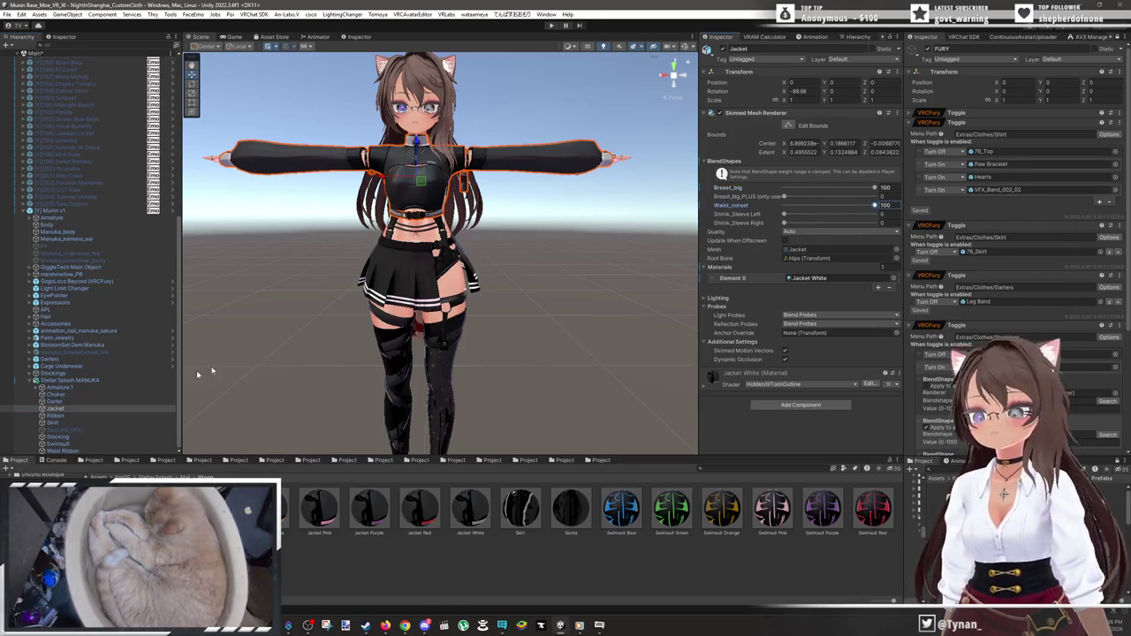
pyautogui.click(99, 403)
pyautogui.press('Up')
pyautogui.press('Up')
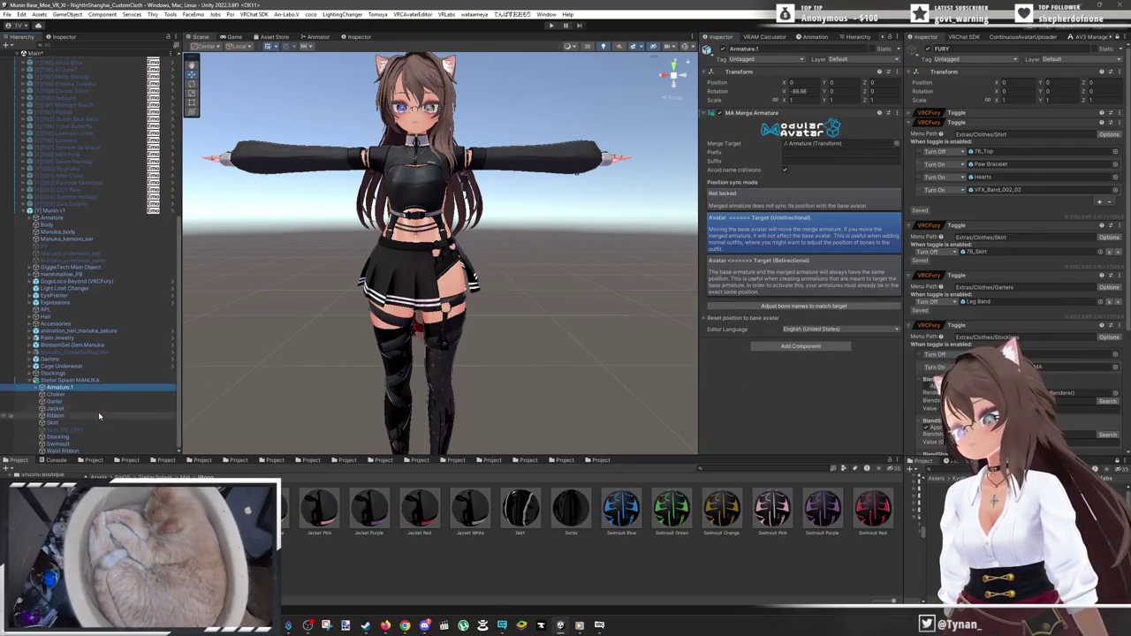
# - Deactivate the avatar's Cage Underwear and original Stockings objects
pyautogui.click(91, 366)
pyautogui.click(723, 49)
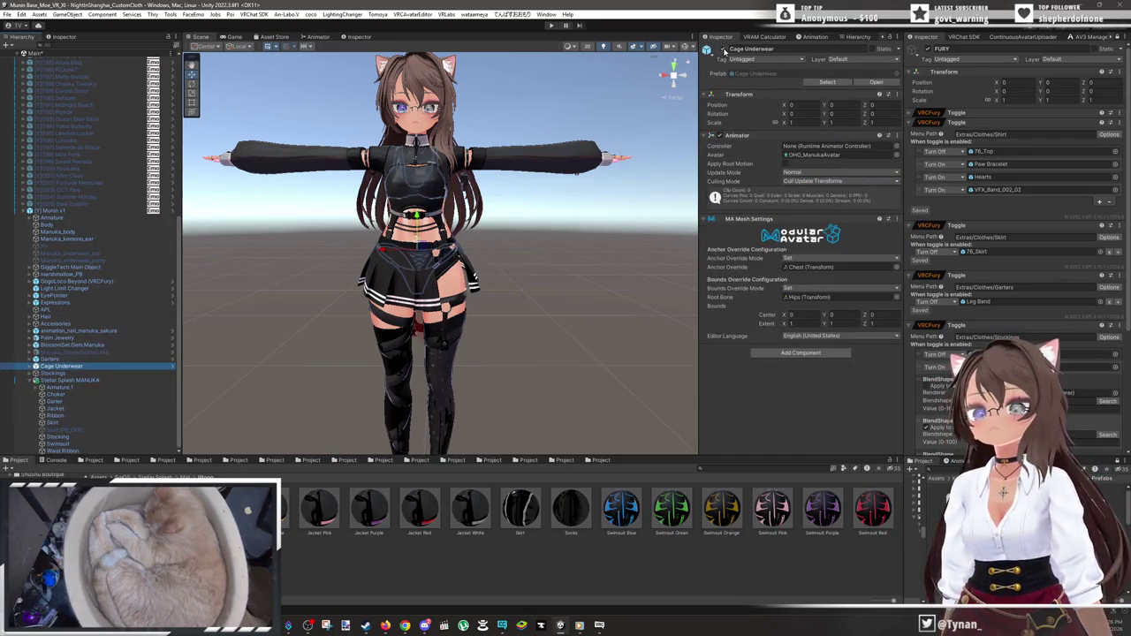
pyautogui.click(55, 373)
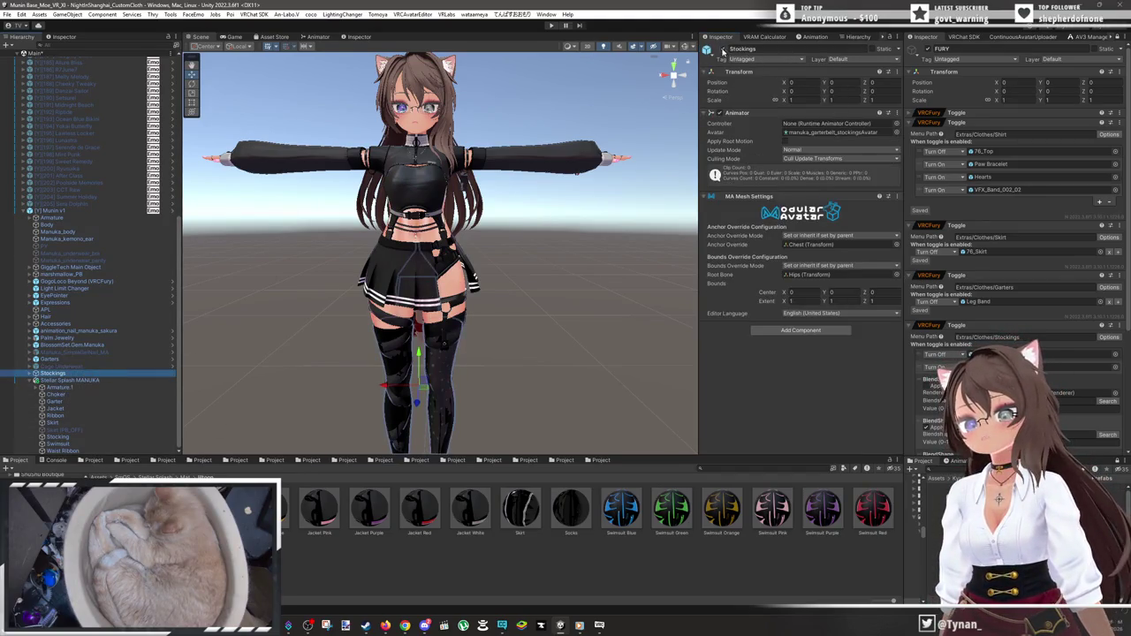
pyautogui.click(723, 49)
# - Set Manuka_body's Shrink_Knee, Shrink_LowerLeg, Shrink_Ankle, Shrink_Foot and Shrink_Toe blendshapes to 0
pyautogui.click(48, 232)
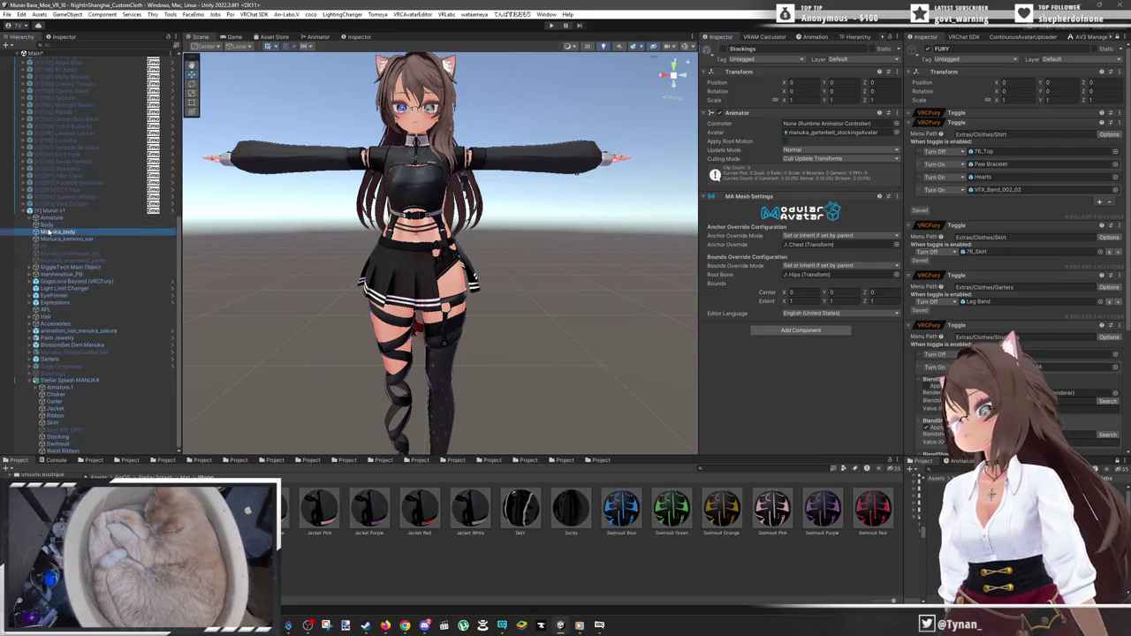
pyautogui.click(781, 187)
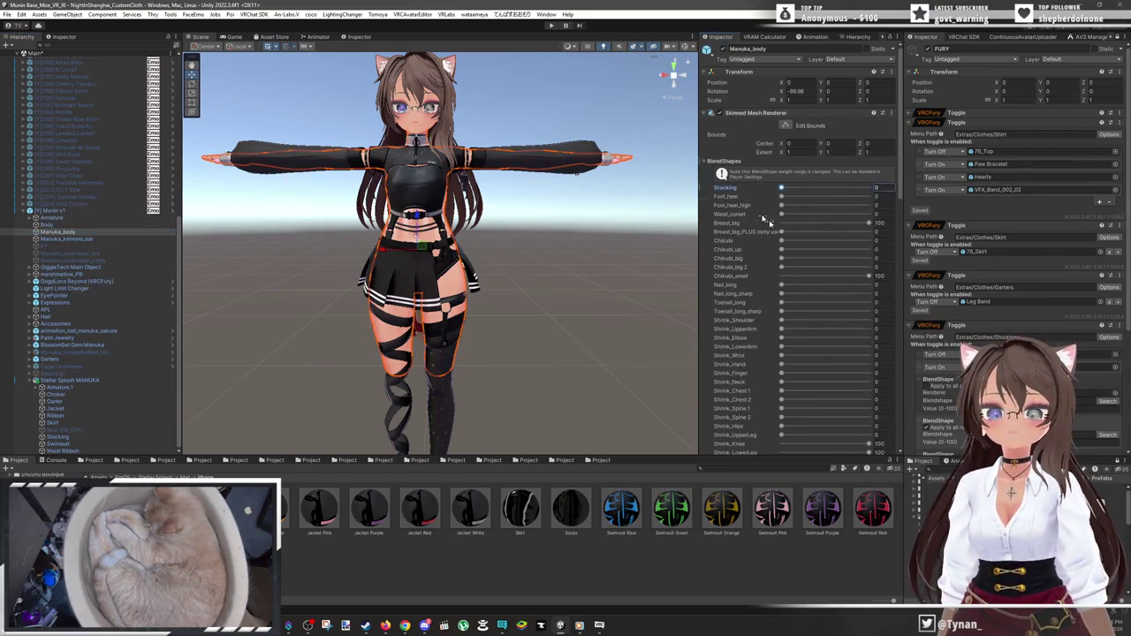
pyautogui.scroll(-5, 747, 212)
pyautogui.moveTo(868, 277); pyautogui.dragTo(787, 276)
pyautogui.click(784, 293)
pyautogui.click(782, 286)
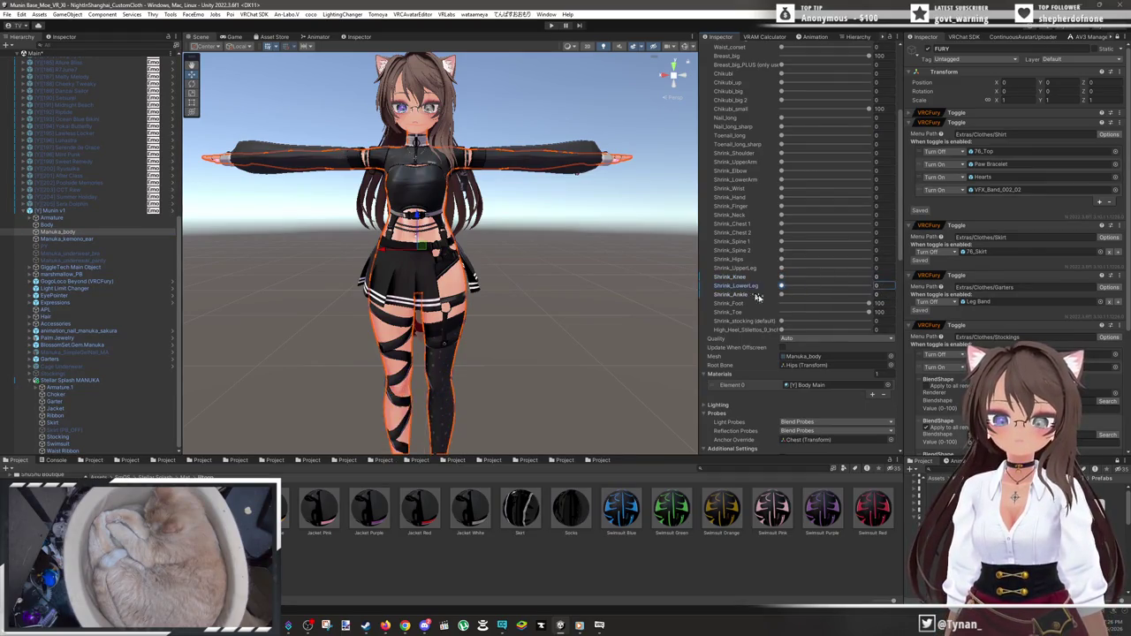
pyautogui.click(781, 304)
pyautogui.click(781, 312)
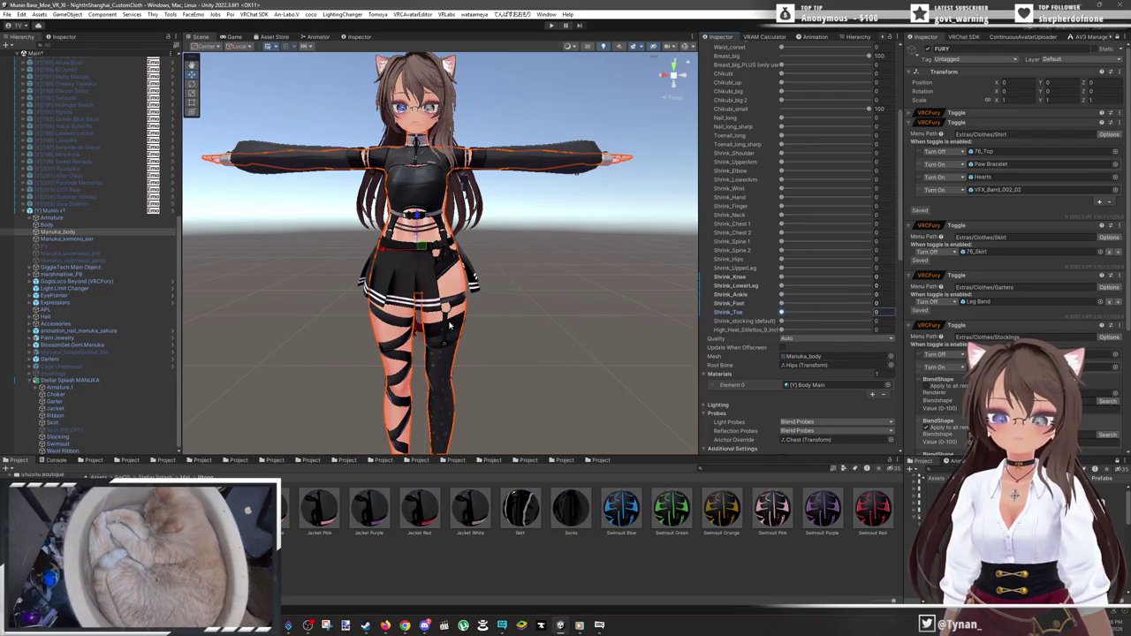
pyautogui.scroll(5, 451, 326)
pyautogui.scroll(-5, 522, 341)
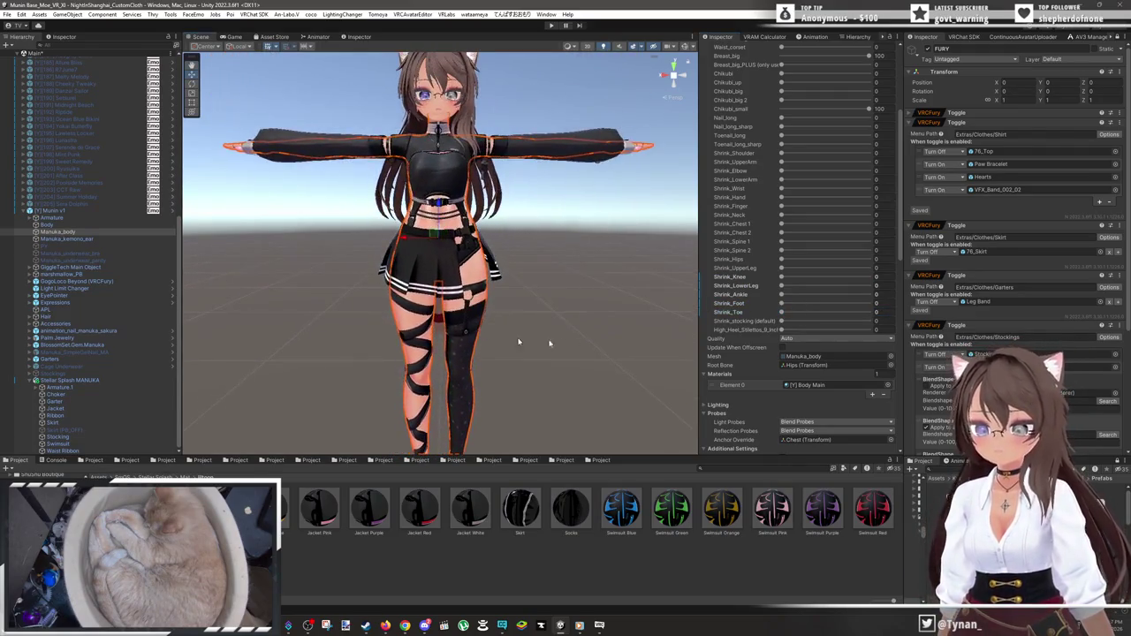
pyautogui.click(594, 267)
pyautogui.scroll(4, 566, 248)
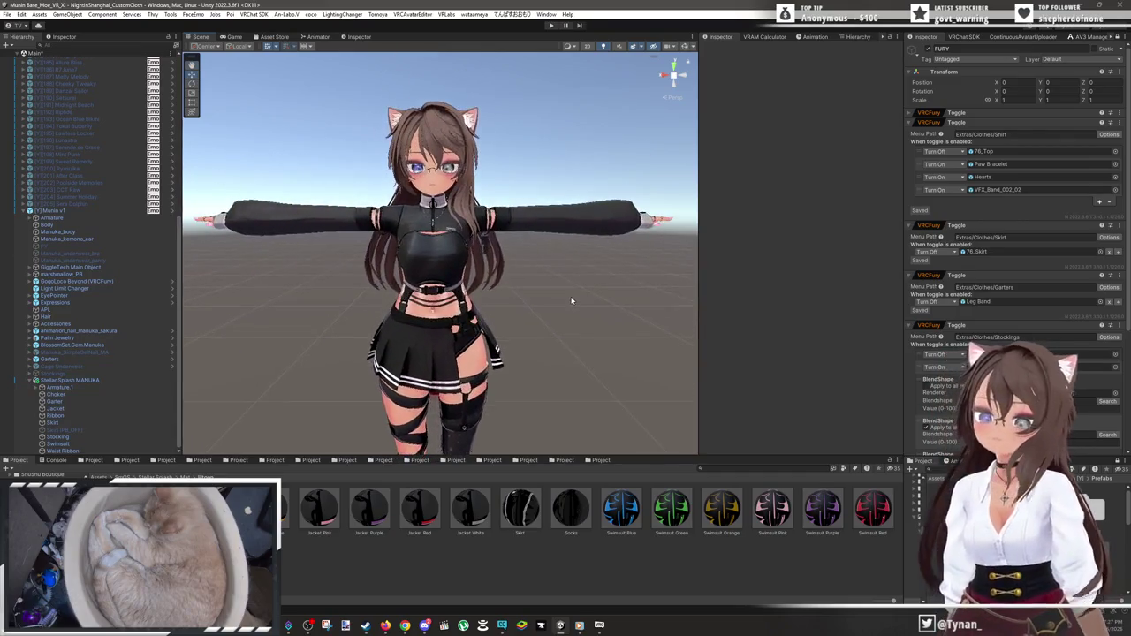
pyautogui.scroll(-4, 571, 300)
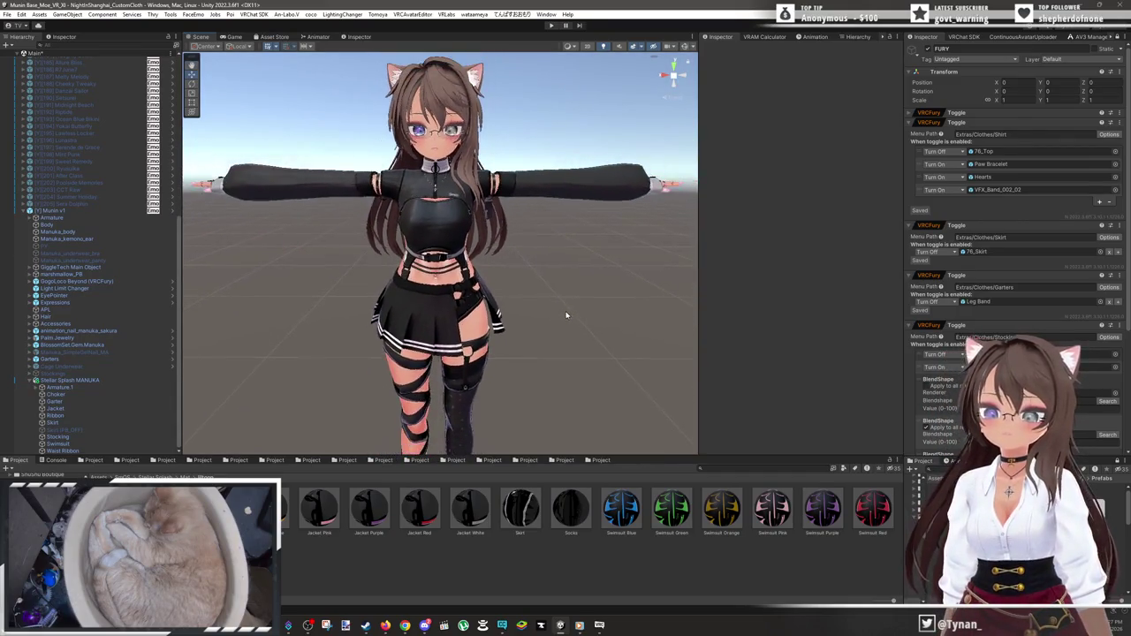
pyautogui.scroll(2, 568, 314)
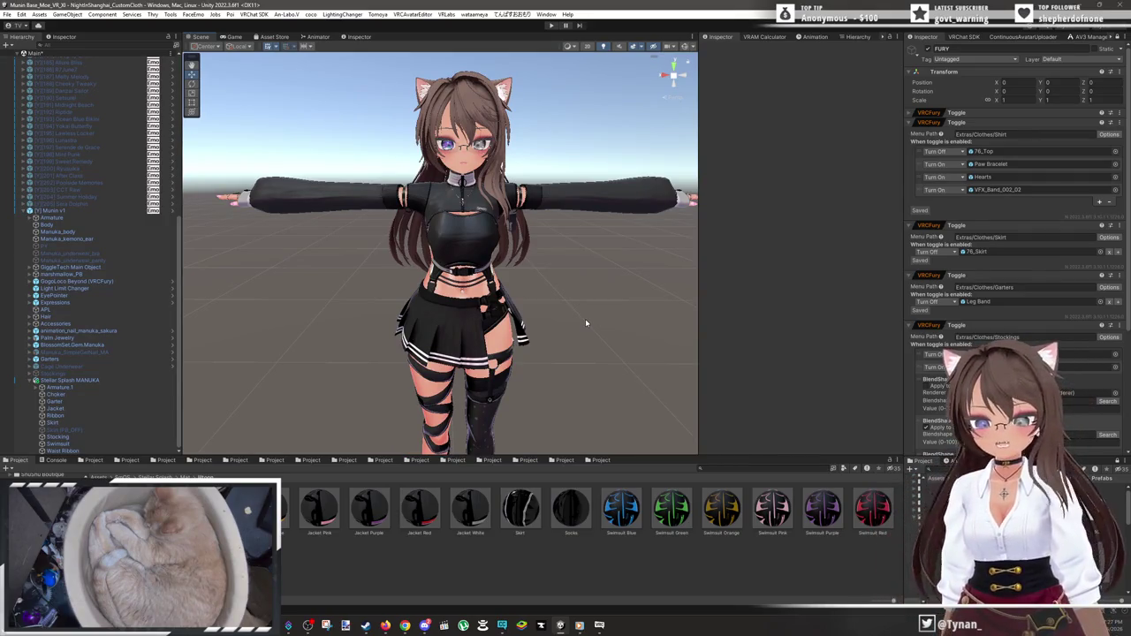
pyautogui.moveTo(582, 332); pyautogui.dragTo(599, 334)
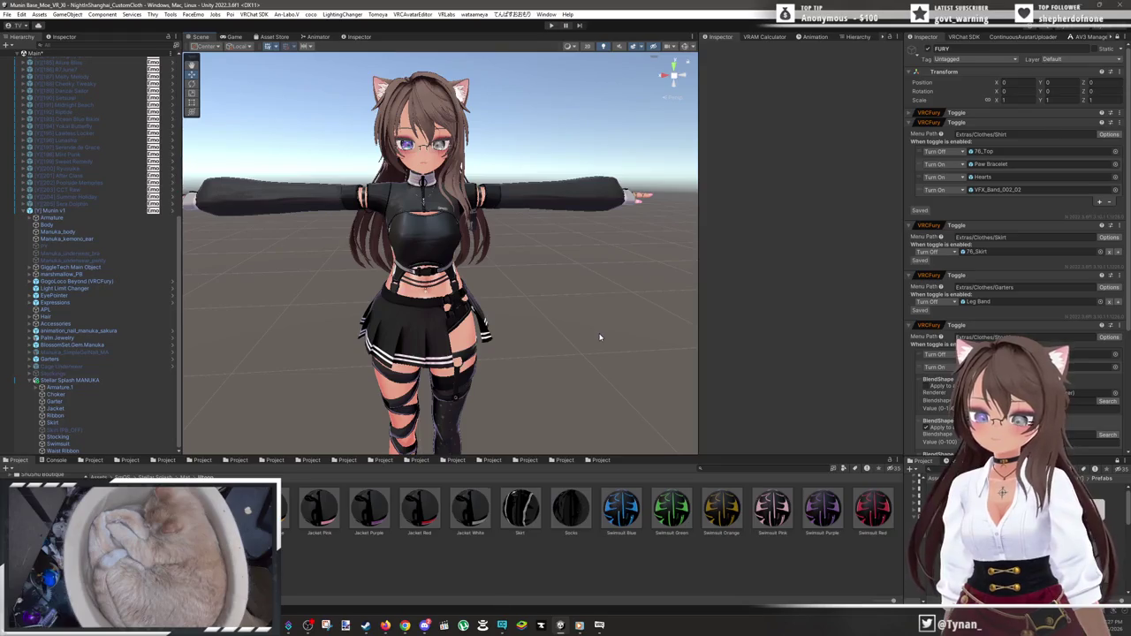
pyautogui.scroll(5, 557, 366)
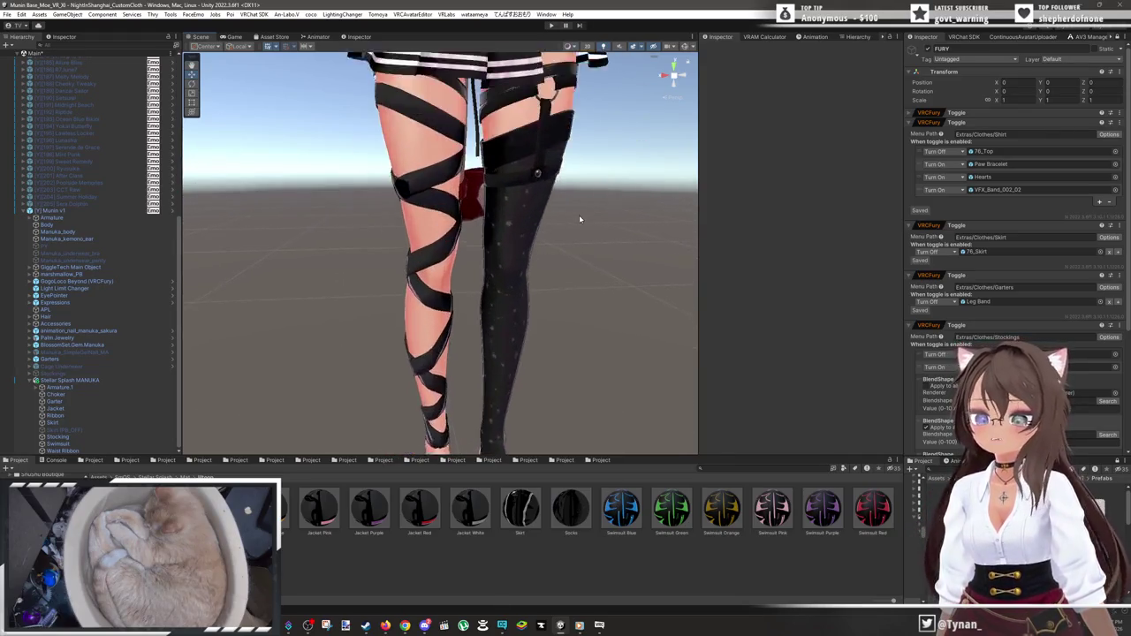
pyautogui.moveTo(568, 195); pyautogui.dragTo(563, 168)
pyautogui.scroll(3, 520, 298)
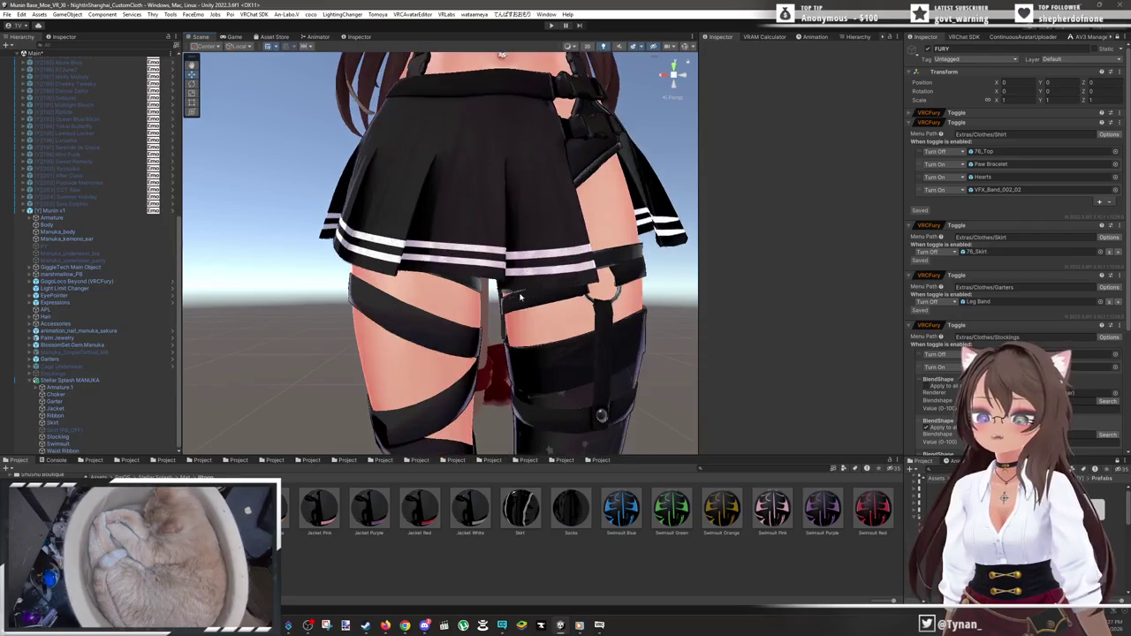
pyautogui.moveTo(522, 336)
pyautogui.mouseDown()
pyautogui.moveTo(669, 221)
pyautogui.moveTo(618, 265)
pyautogui.moveTo(374, 305)
pyautogui.moveTo(573, 253)
pyautogui.moveTo(565, 301)
pyautogui.mouseUp()
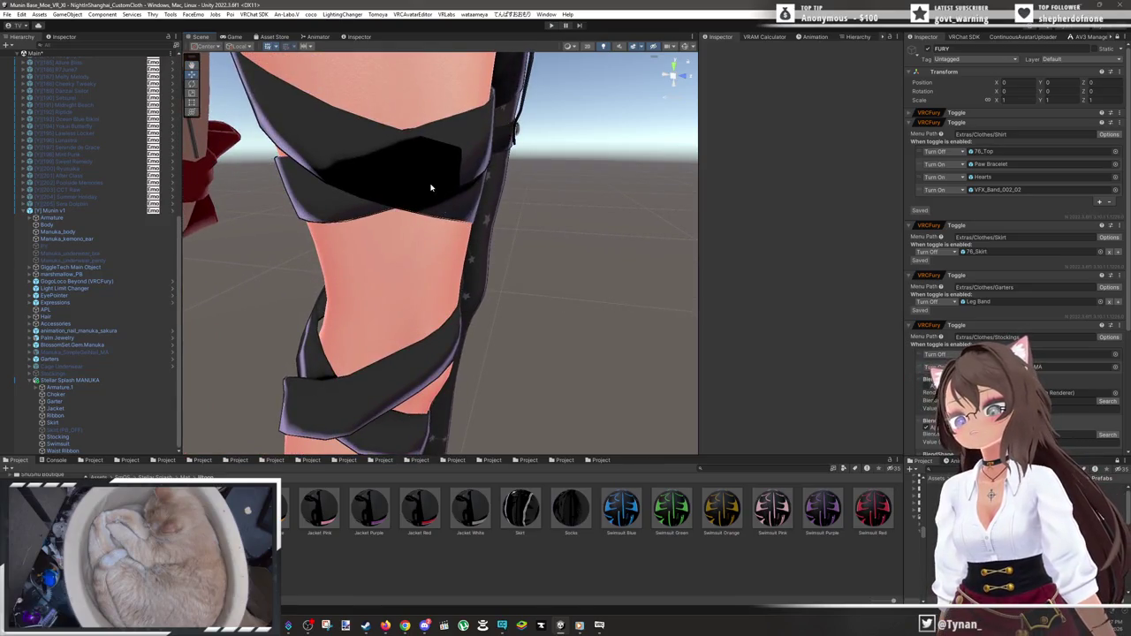
pyautogui.click(431, 187)
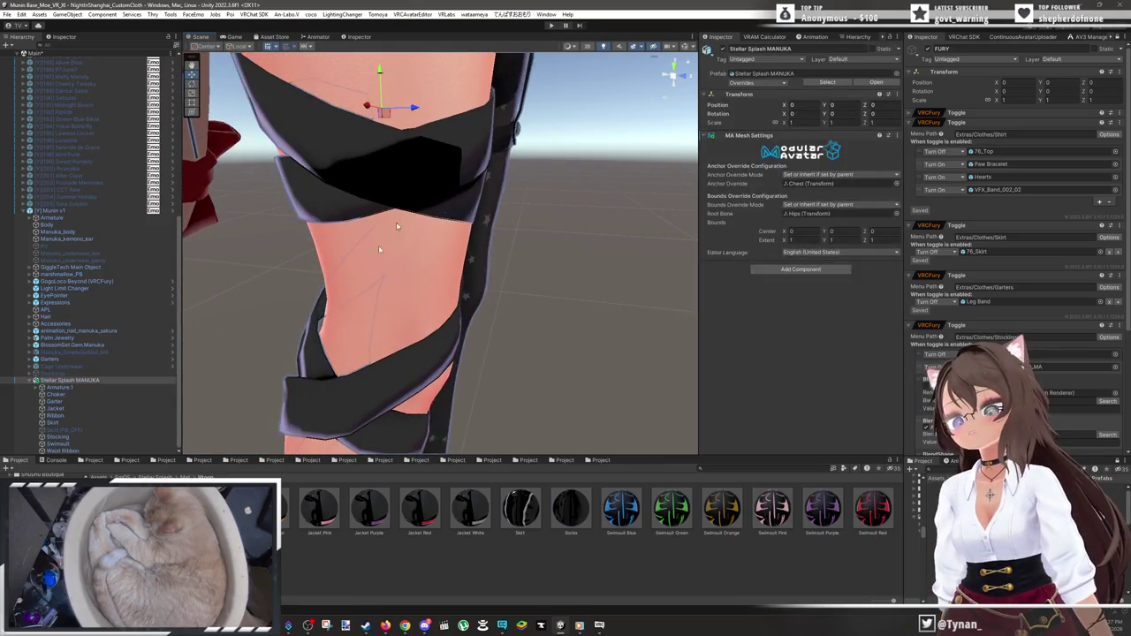
# - Try the Skirt material on the Ribbon straps, then undo back to Socks
pyautogui.click(299, 358)
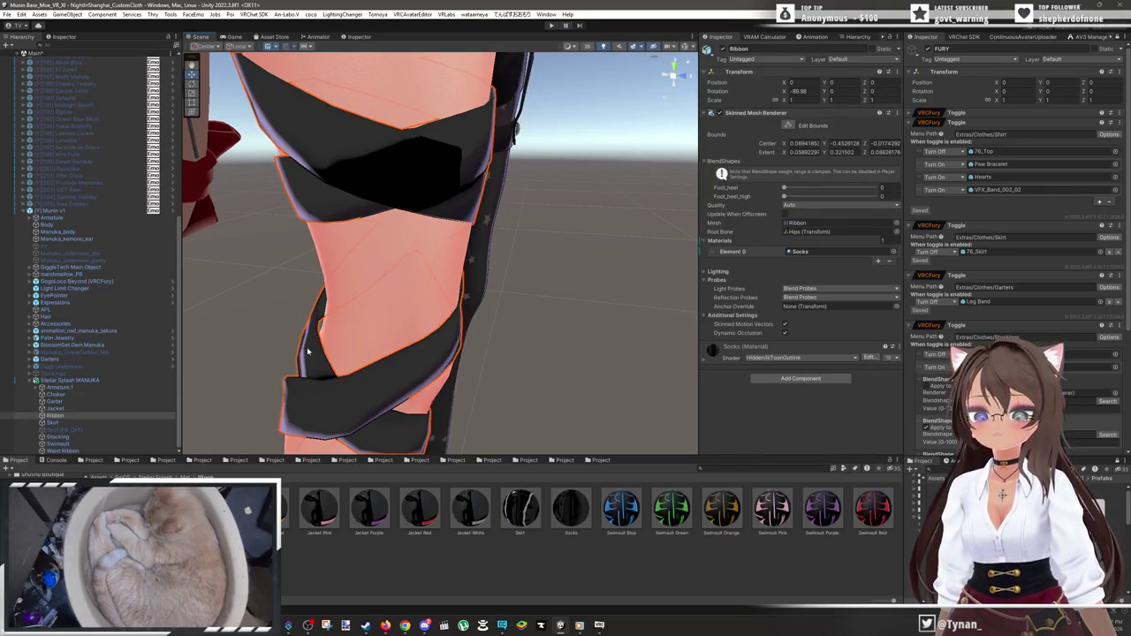
pyautogui.moveTo(542, 343)
pyautogui.mouseDown()
pyautogui.moveTo(518, 336)
pyautogui.moveTo(524, 401)
pyautogui.mouseUp()
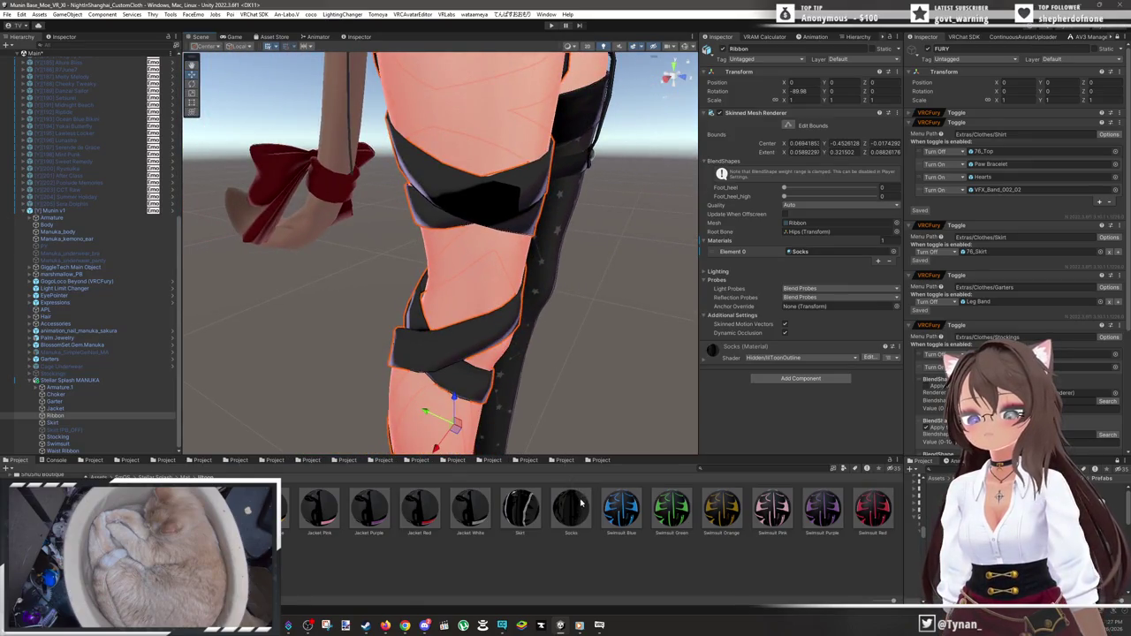
pyautogui.moveTo(533, 519); pyautogui.dragTo(836, 252)
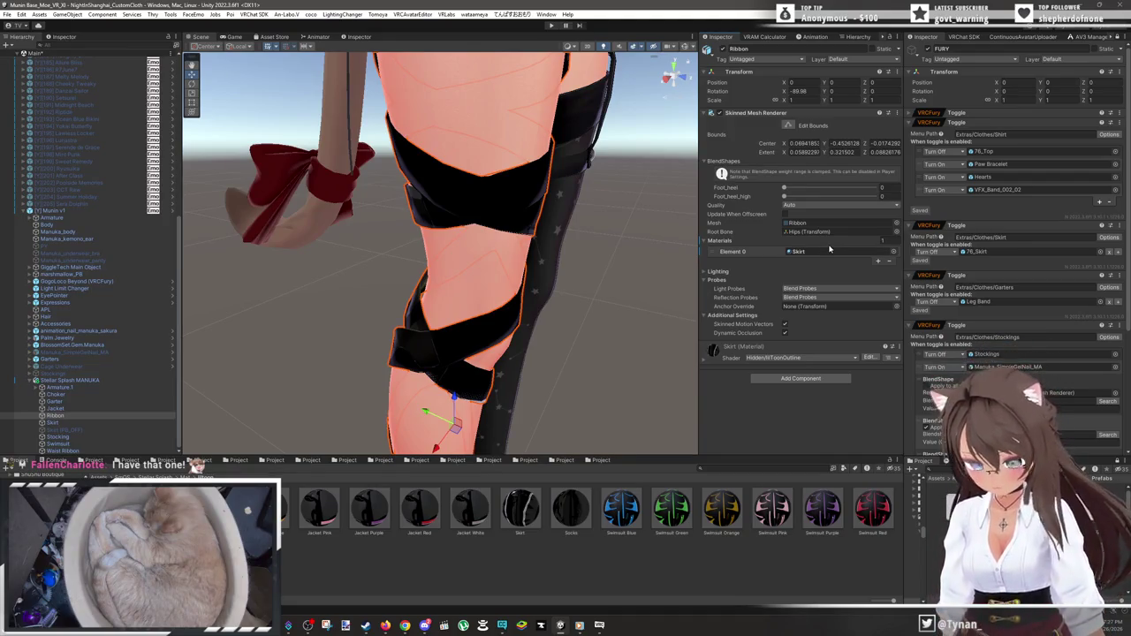
pyautogui.hotkey('ctrl', 'z')
pyautogui.moveTo(613, 372)
pyautogui.mouseDown()
pyautogui.moveTo(499, 371)
pyautogui.moveTo(383, 315)
pyautogui.moveTo(259, 286)
pyautogui.moveTo(265, 318)
pyautogui.moveTo(328, 378)
pyautogui.mouseUp()
pyautogui.scroll(-5, 446, 334)
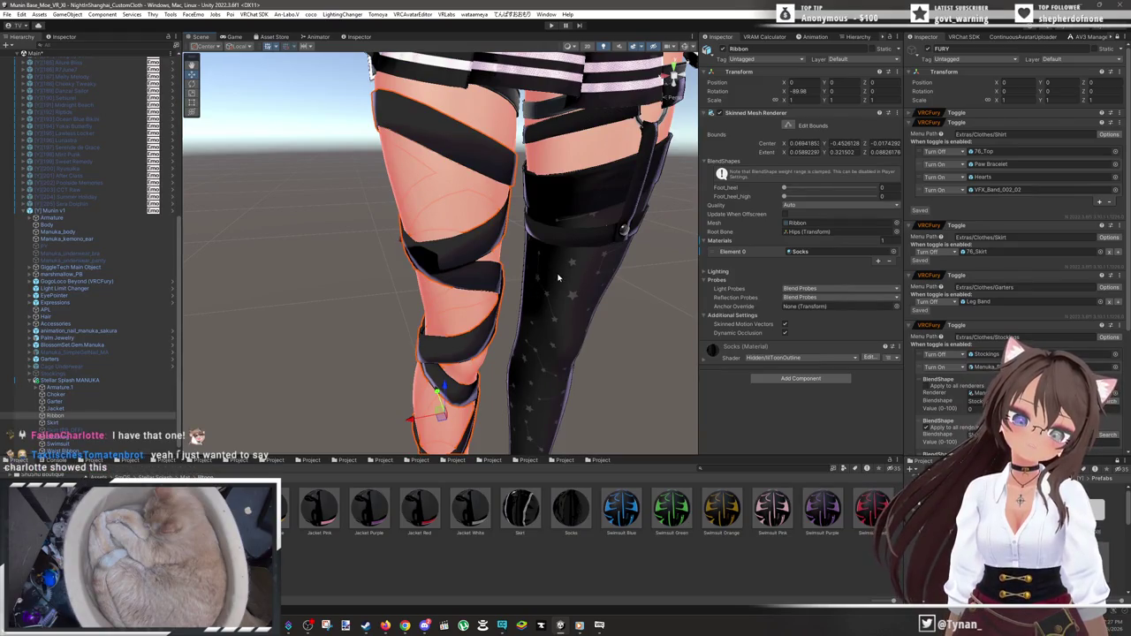
pyautogui.moveTo(589, 275)
pyautogui.mouseDown()
pyautogui.moveTo(598, 272)
pyautogui.moveTo(595, 204)
pyautogui.mouseUp()
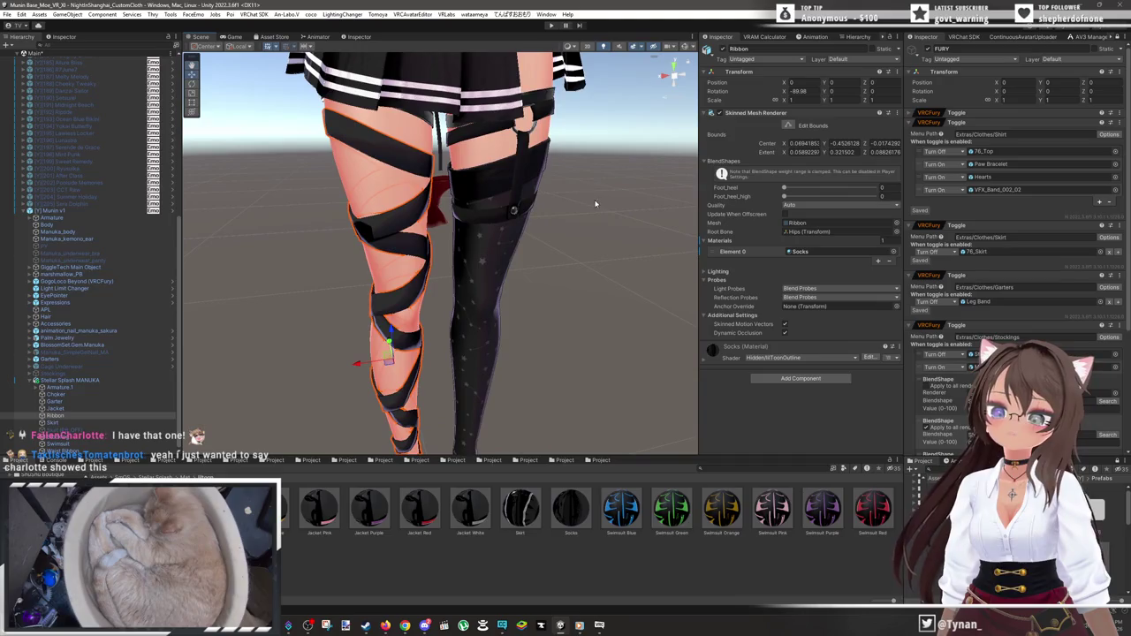
# - Expand Garters and deactivate its Leg Band object
pyautogui.click(39, 360)
pyautogui.click(35, 359)
pyautogui.click(58, 387)
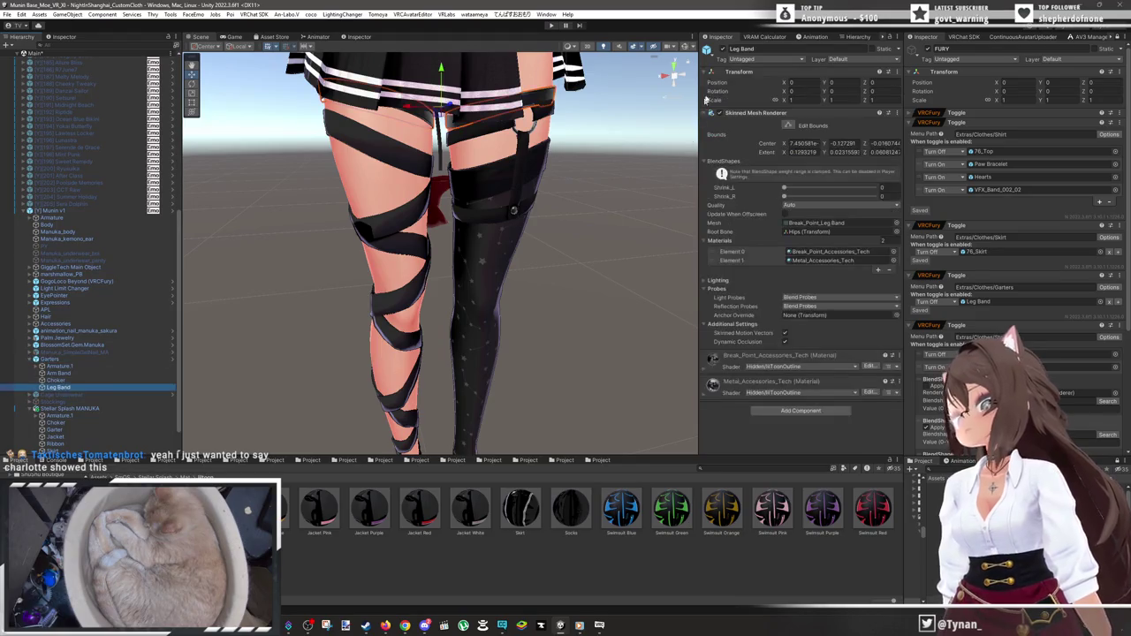
pyautogui.click(721, 50)
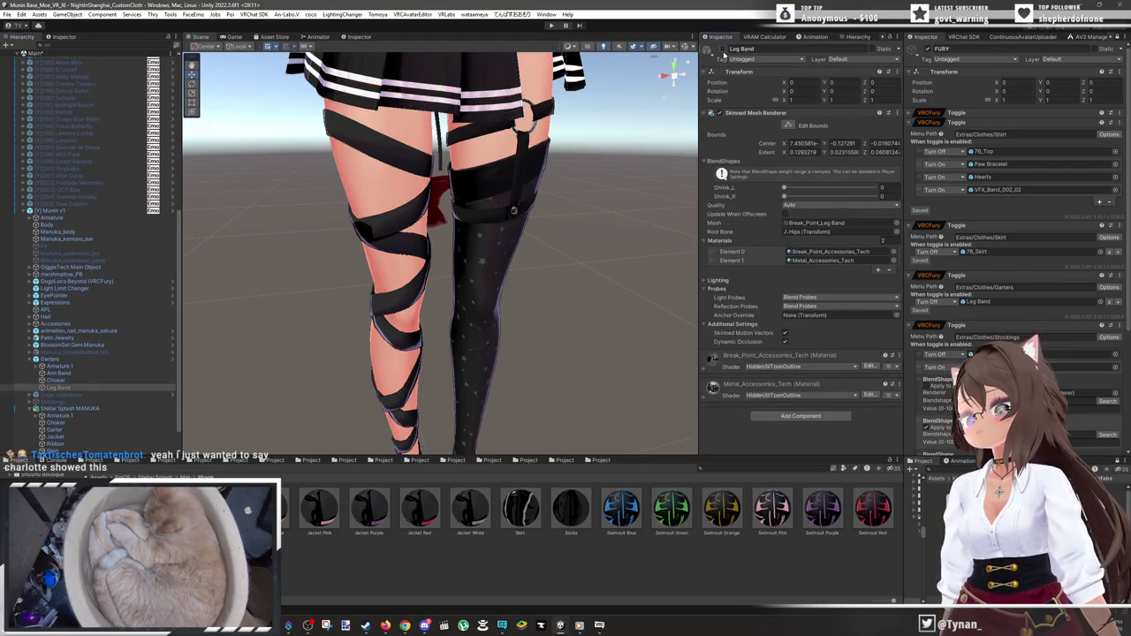
pyautogui.moveTo(633, 132)
pyautogui.mouseDown()
pyautogui.moveTo(606, 146)
pyautogui.moveTo(622, 121)
pyautogui.moveTo(654, 129)
pyautogui.moveTo(530, 176)
pyautogui.moveTo(513, 253)
pyautogui.moveTo(525, 291)
pyautogui.moveTo(464, 252)
pyautogui.moveTo(493, 327)
pyautogui.moveTo(461, 308)
pyautogui.mouseUp()
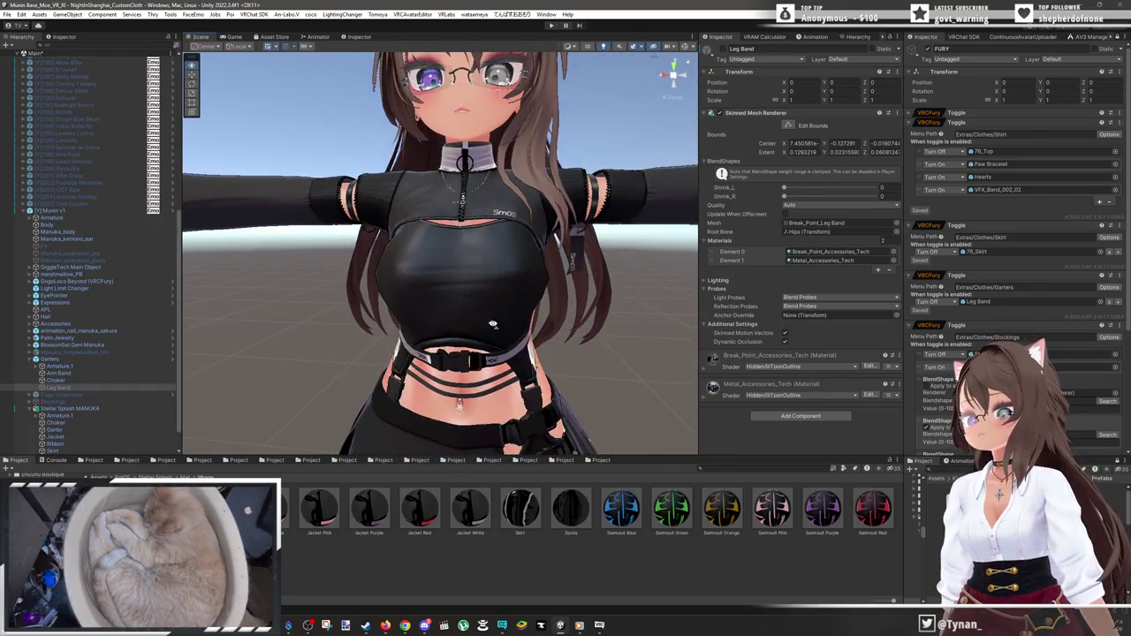
# - Set the jacket's Shrink_Sleeve_Left and Shrink_Sleeve_Right blendshapes to 100
pyautogui.scroll(2, 494, 325)
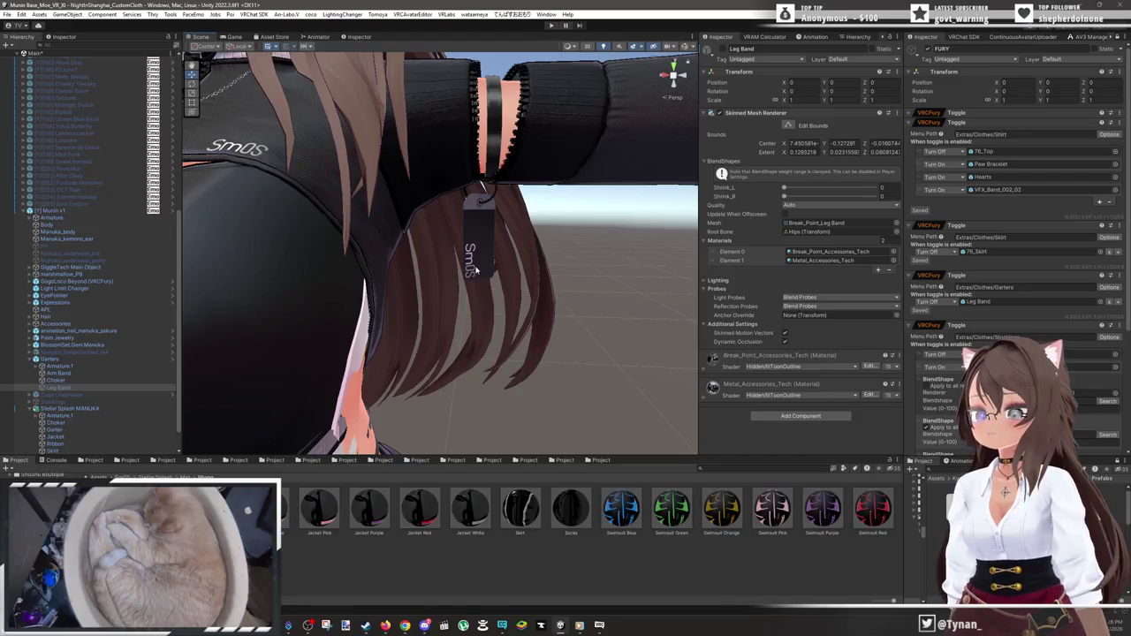
pyautogui.click(476, 271)
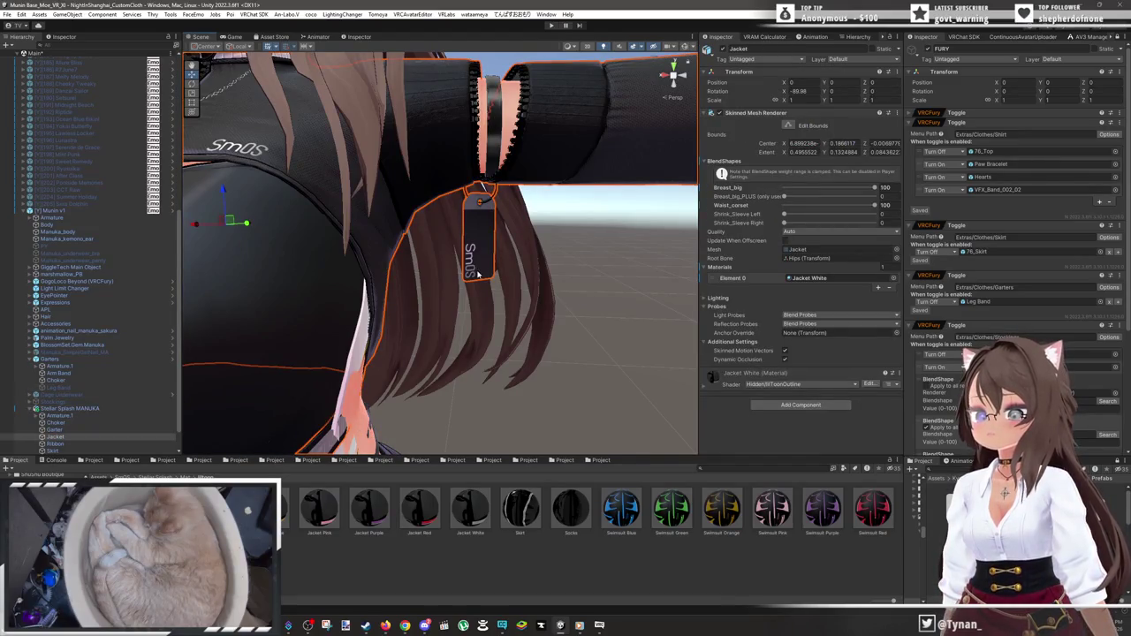
pyautogui.scroll(-10, 477, 274)
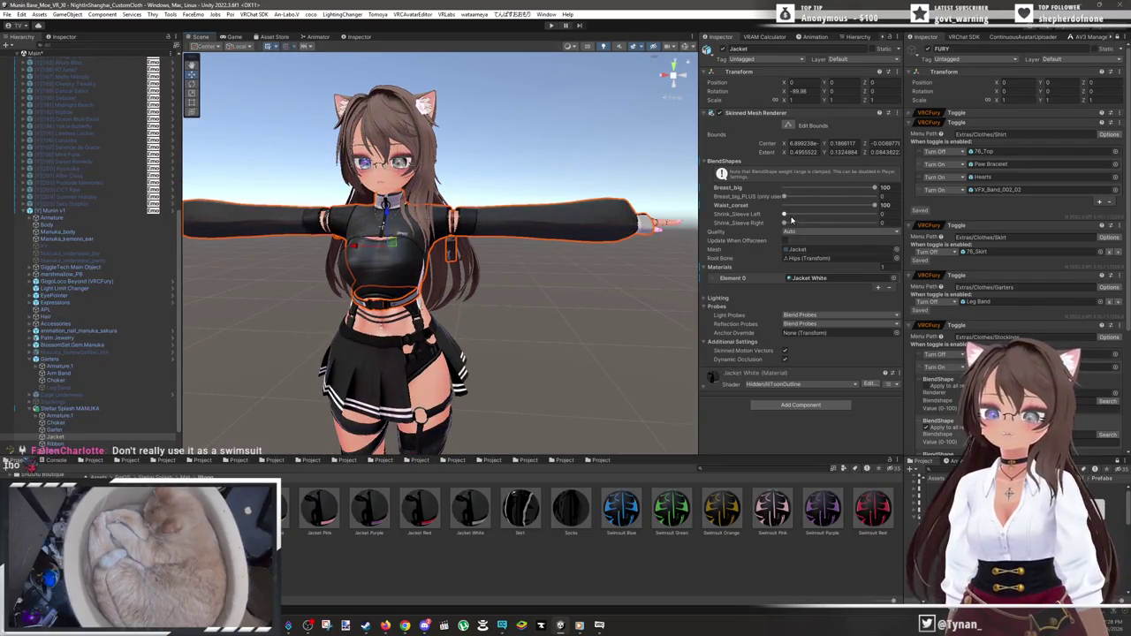
pyautogui.moveTo(790, 218); pyautogui.dragTo(932, 225)
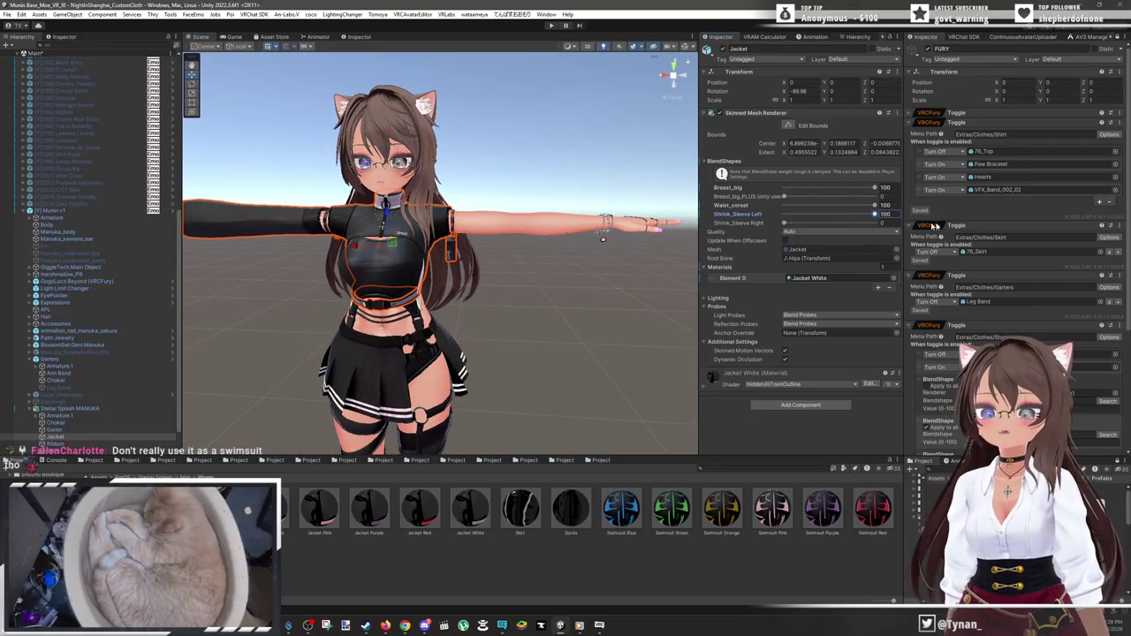
pyautogui.click(864, 224)
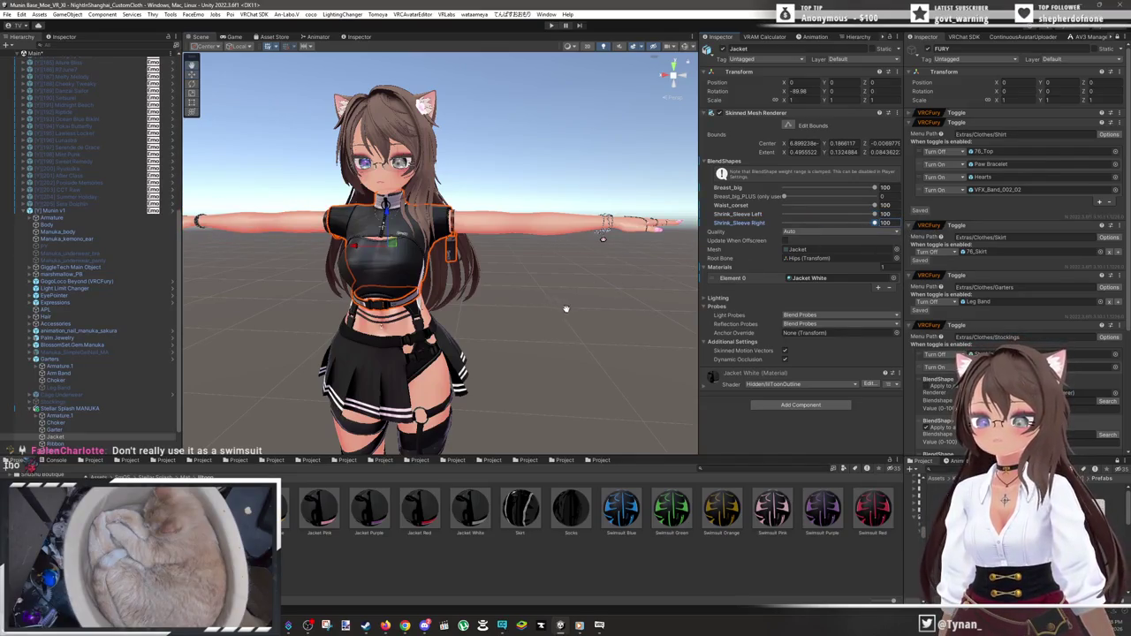
# - Inspect the jacket up close, then move the view down to the avatar's legs
pyautogui.press('f')
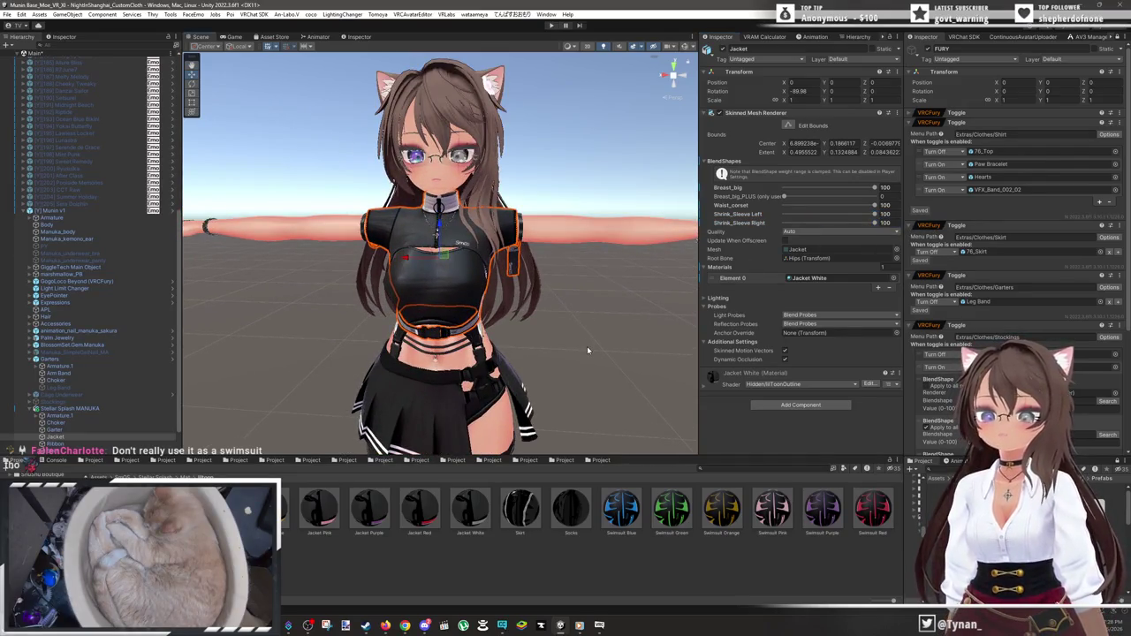
pyautogui.click(586, 351)
pyautogui.scroll(6, 587, 351)
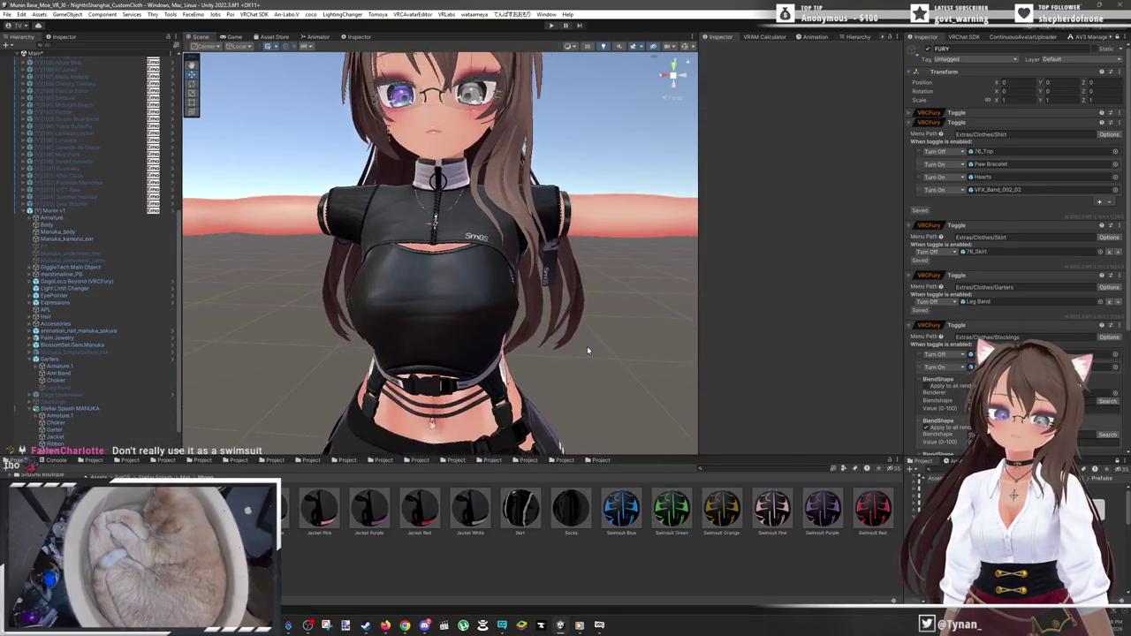
pyautogui.moveTo(509, 309)
pyautogui.mouseDown()
pyautogui.moveTo(552, 315)
pyautogui.moveTo(537, 297)
pyautogui.moveTo(570, 308)
pyautogui.moveTo(555, 338)
pyautogui.moveTo(416, 256)
pyautogui.mouseUp()
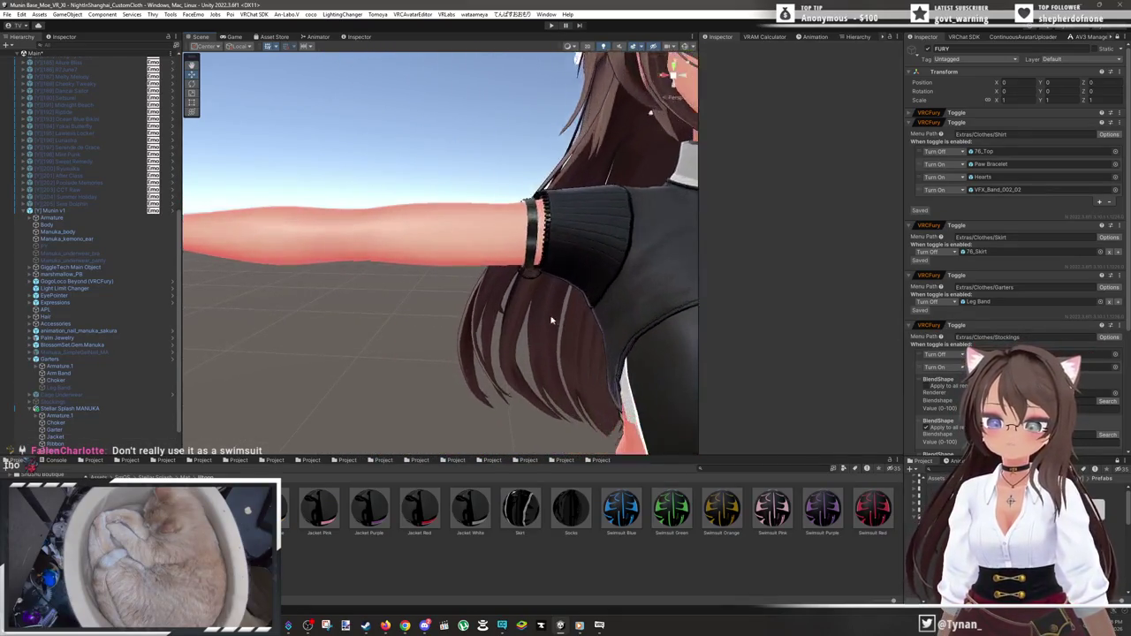
pyautogui.scroll(-5, 523, 342)
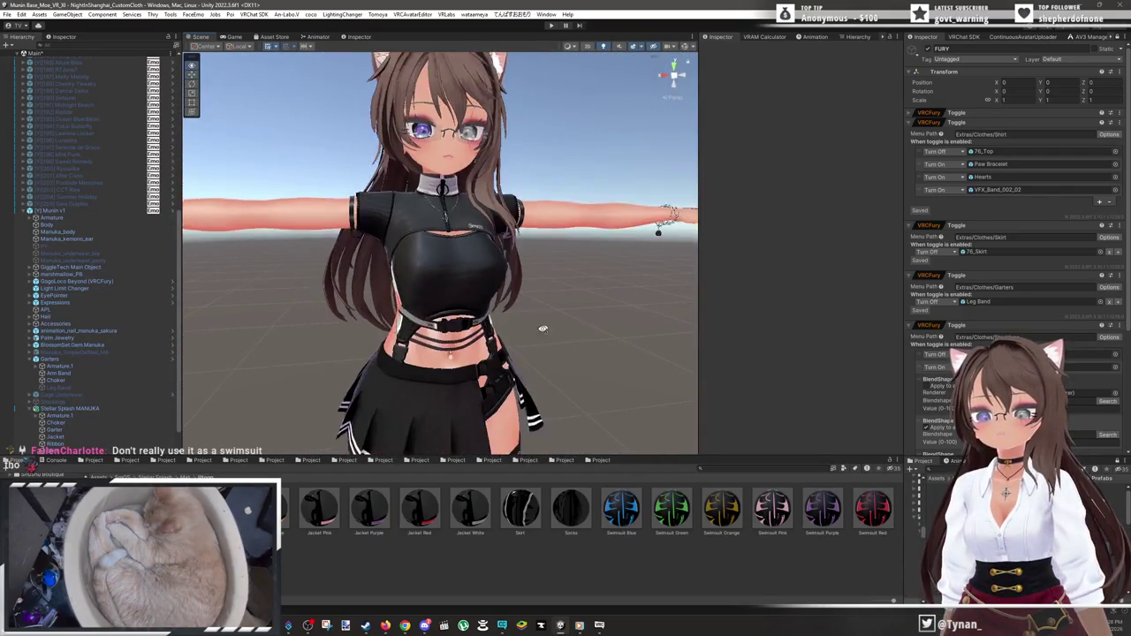
pyautogui.moveTo(523, 342)
pyautogui.mouseDown()
pyautogui.moveTo(452, 313)
pyautogui.moveTo(457, 286)
pyautogui.moveTo(444, 274)
pyautogui.mouseUp()
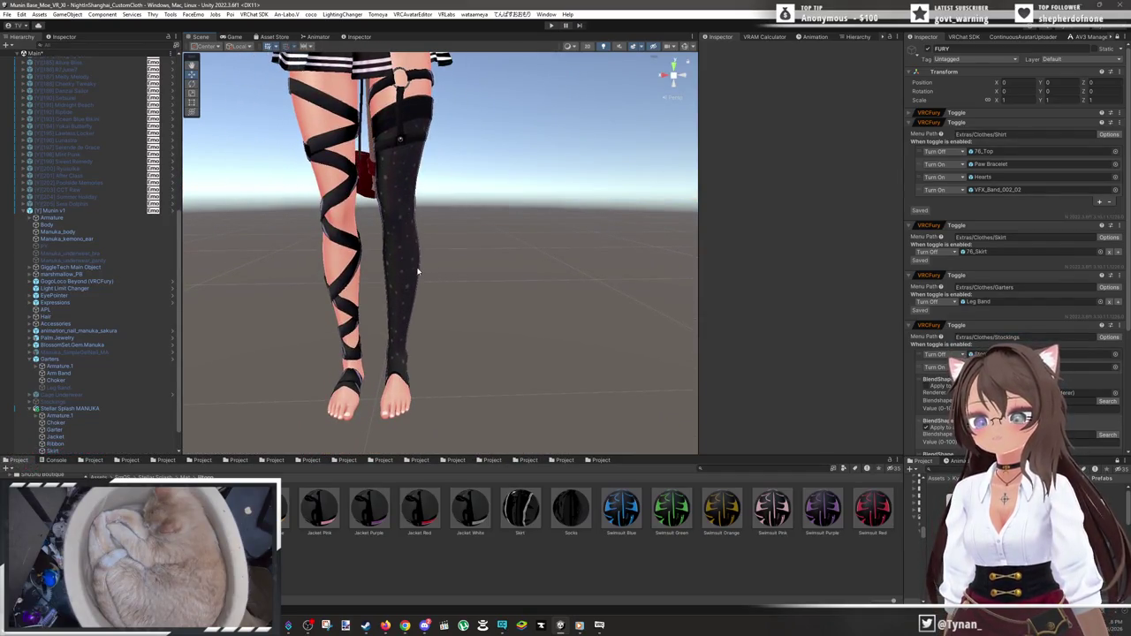
# - Deactivate the Stocking object on the avatar's leg
pyautogui.click(418, 271)
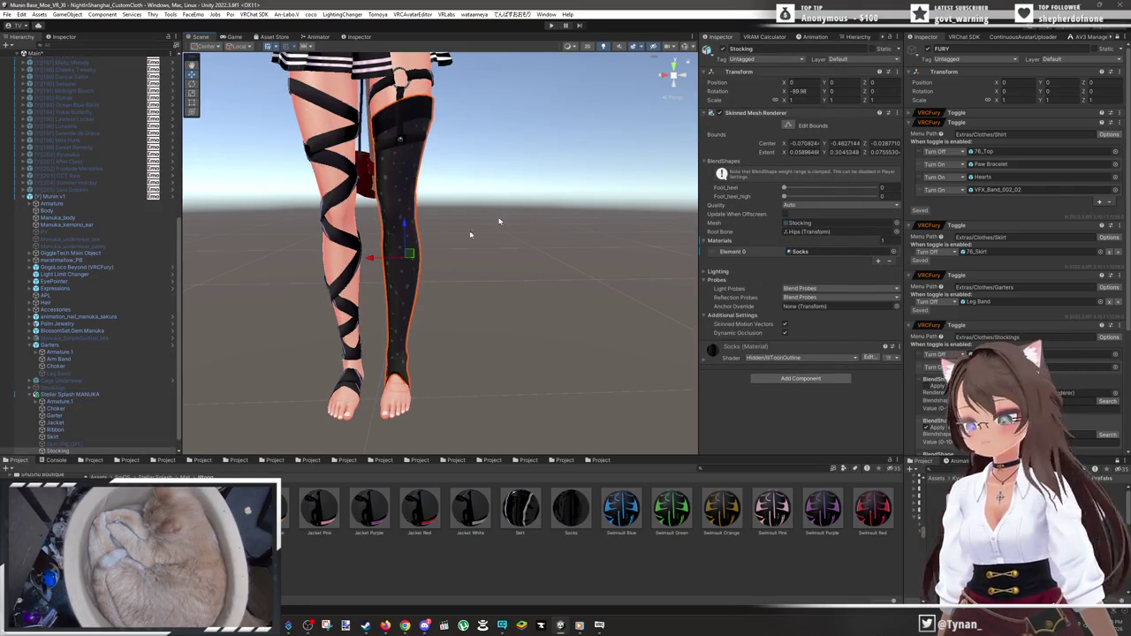
pyautogui.click(721, 48)
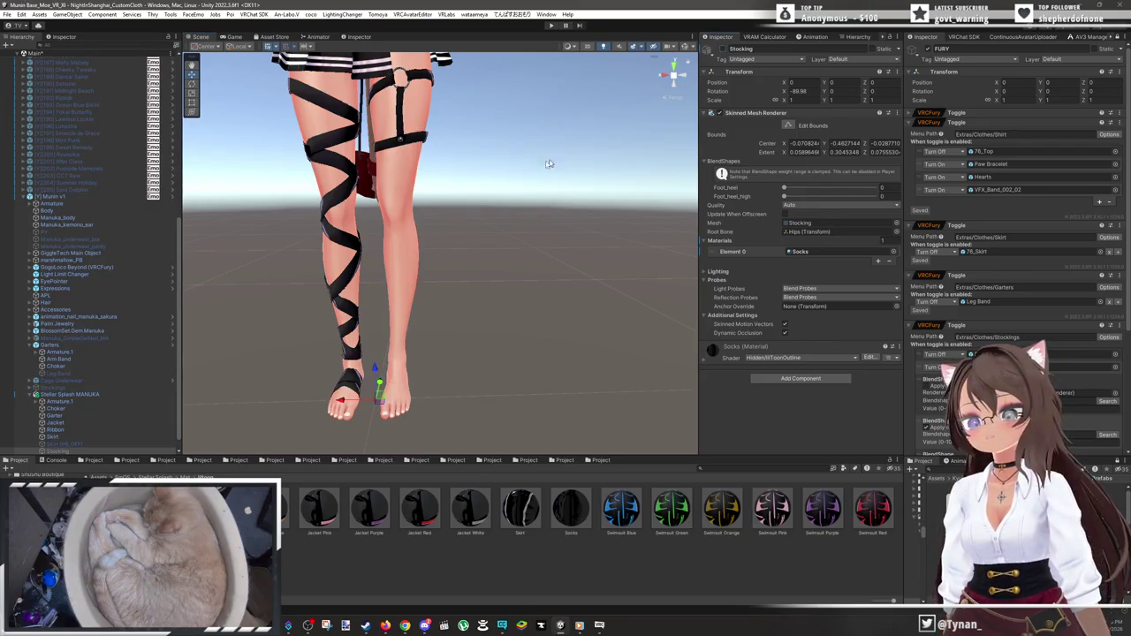
pyautogui.moveTo(500, 177)
pyautogui.mouseDown()
pyautogui.moveTo(613, 209)
pyautogui.moveTo(681, 192)
pyautogui.moveTo(564, 259)
pyautogui.mouseUp()
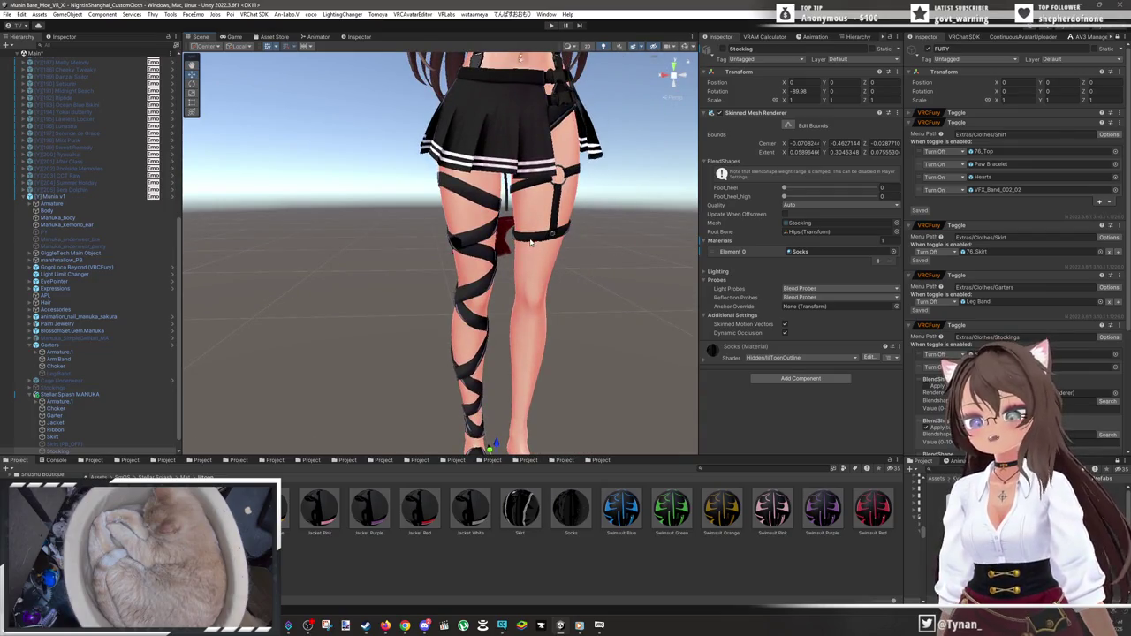
# - Select the thigh Garter and leg Ribbon together and deactivate both
pyautogui.click(531, 241)
pyautogui.click(530, 242)
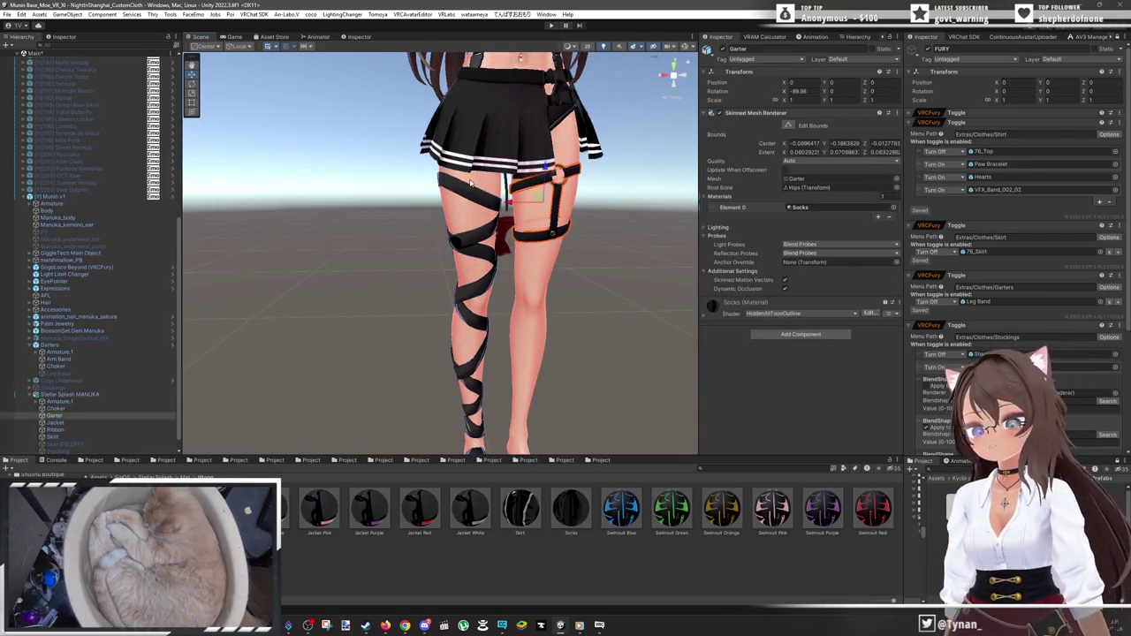
pyautogui.keyDown('ctrl'); pyautogui.click(464, 192); pyautogui.keyUp('ctrl')
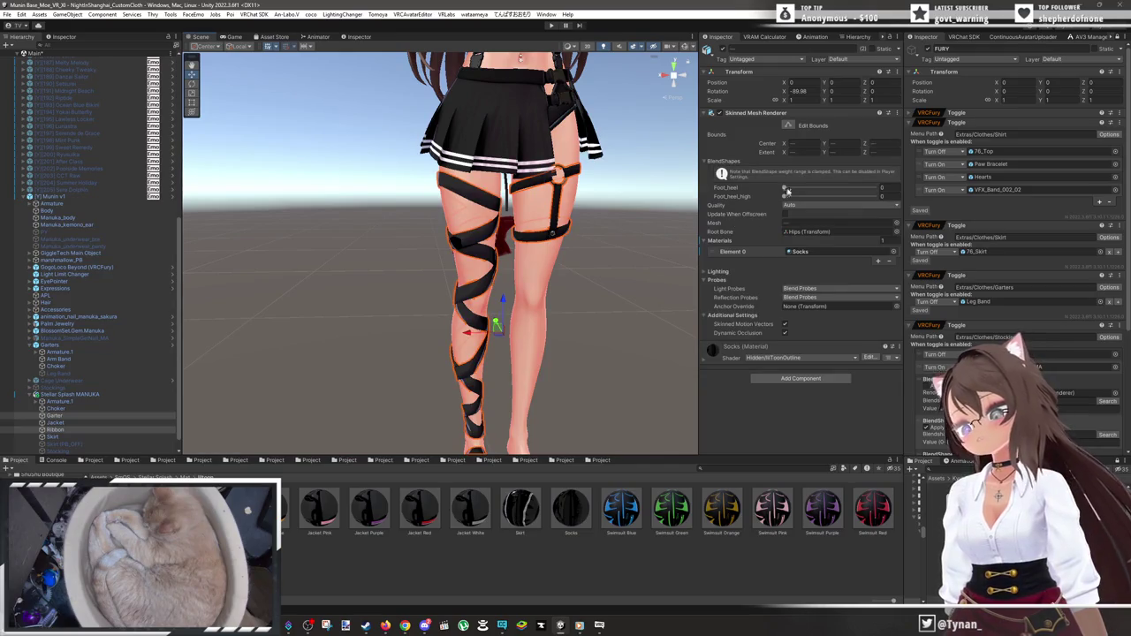
pyautogui.click(724, 51)
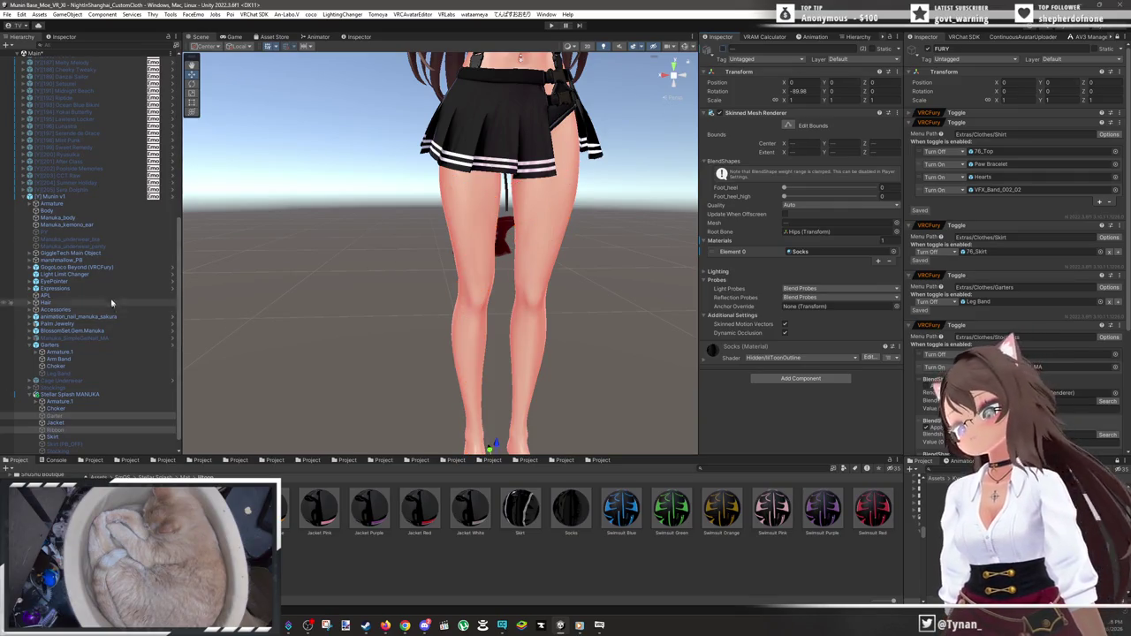
# - Check the Leg Band and Manuka_SimpleGetNail_MA objects, then pan back to the full avatar
pyautogui.click(82, 376)
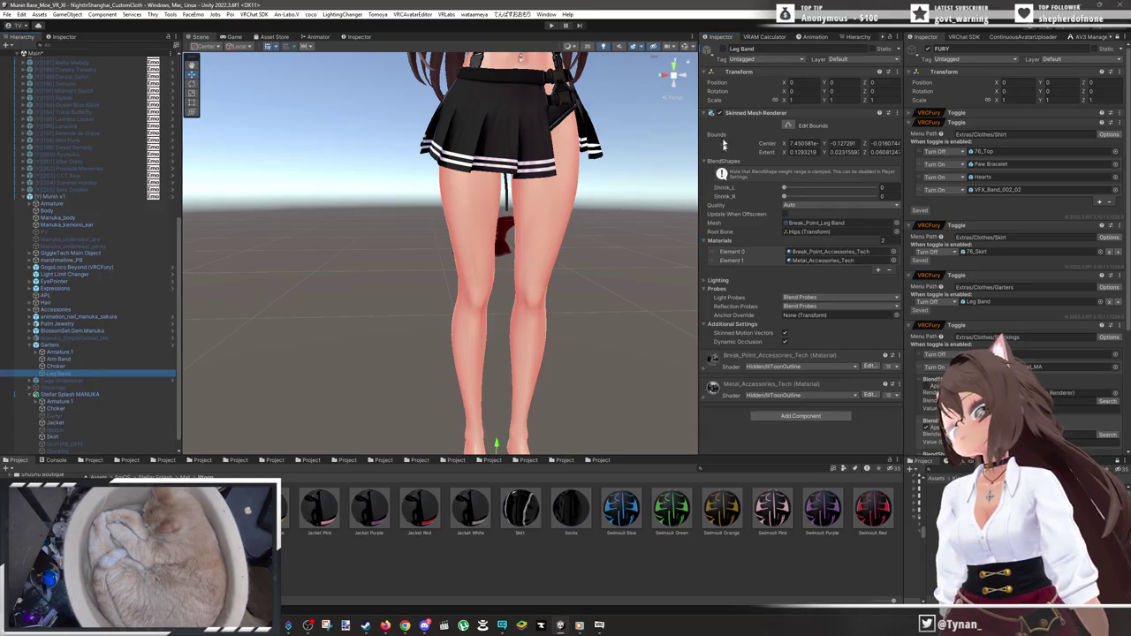
pyautogui.click(623, 336)
pyautogui.moveTo(624, 336)
pyautogui.mouseDown()
pyautogui.moveTo(589, 320)
pyautogui.moveTo(513, 247)
pyautogui.moveTo(493, 343)
pyautogui.mouseUp()
pyautogui.click(115, 337)
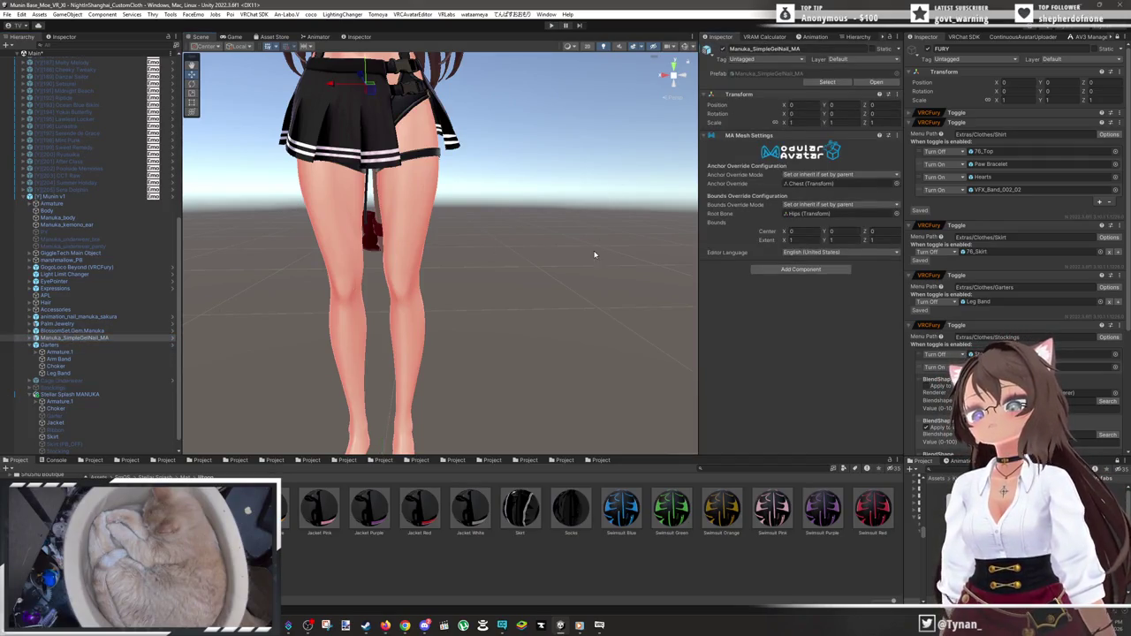
pyautogui.click(537, 221)
pyautogui.moveTo(537, 222); pyautogui.dragTo(555, 275)
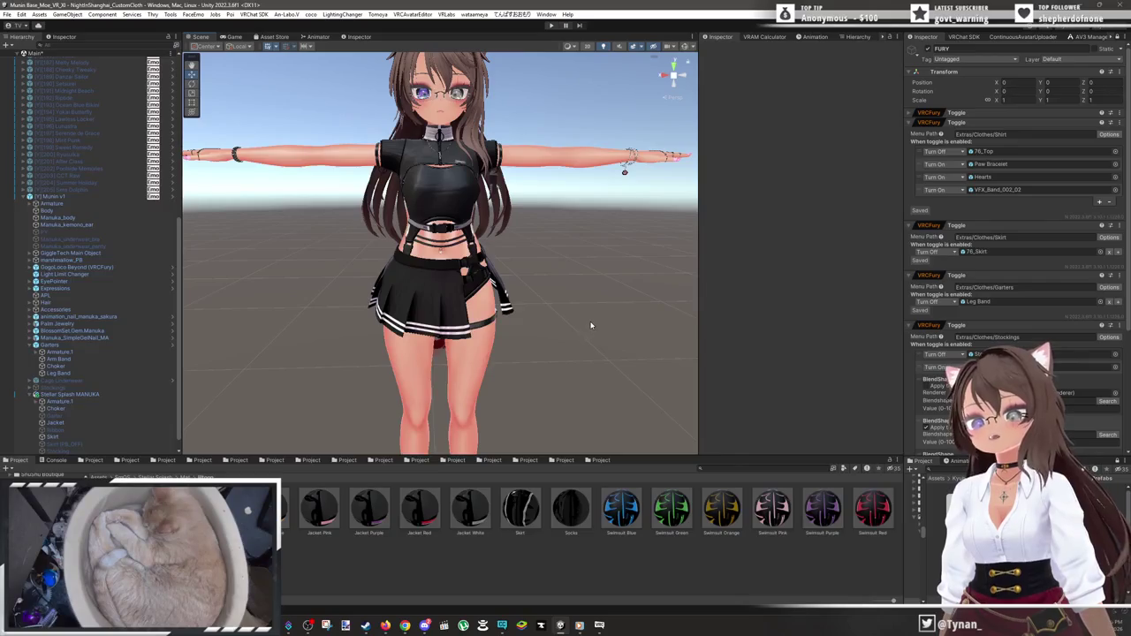
pyautogui.scroll(3, 591, 311)
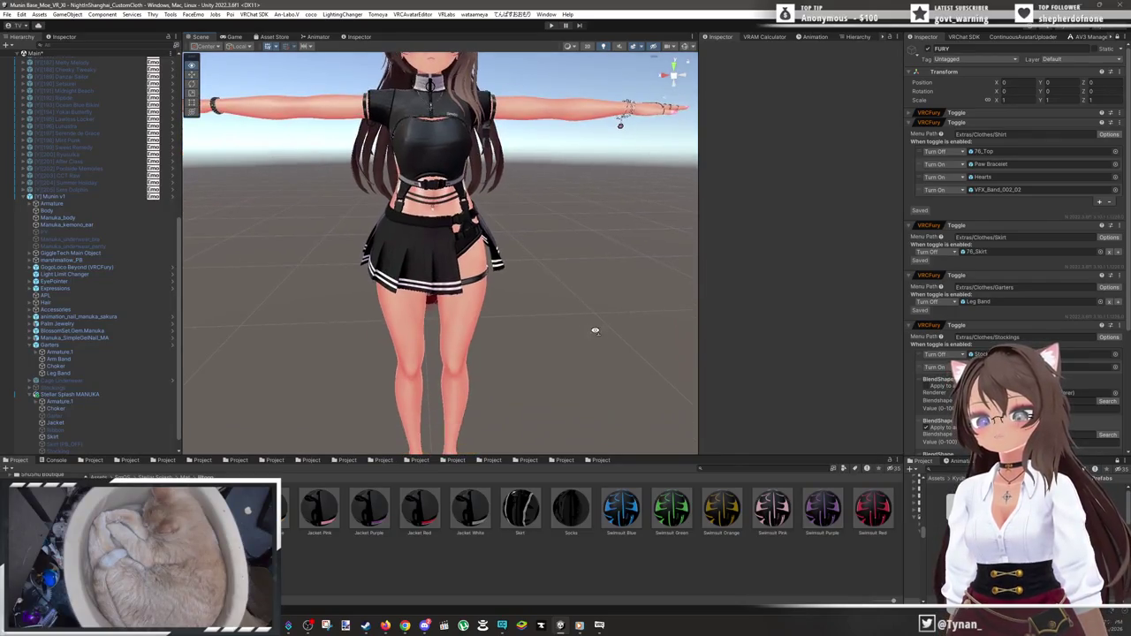
pyautogui.scroll(-2, 590, 333)
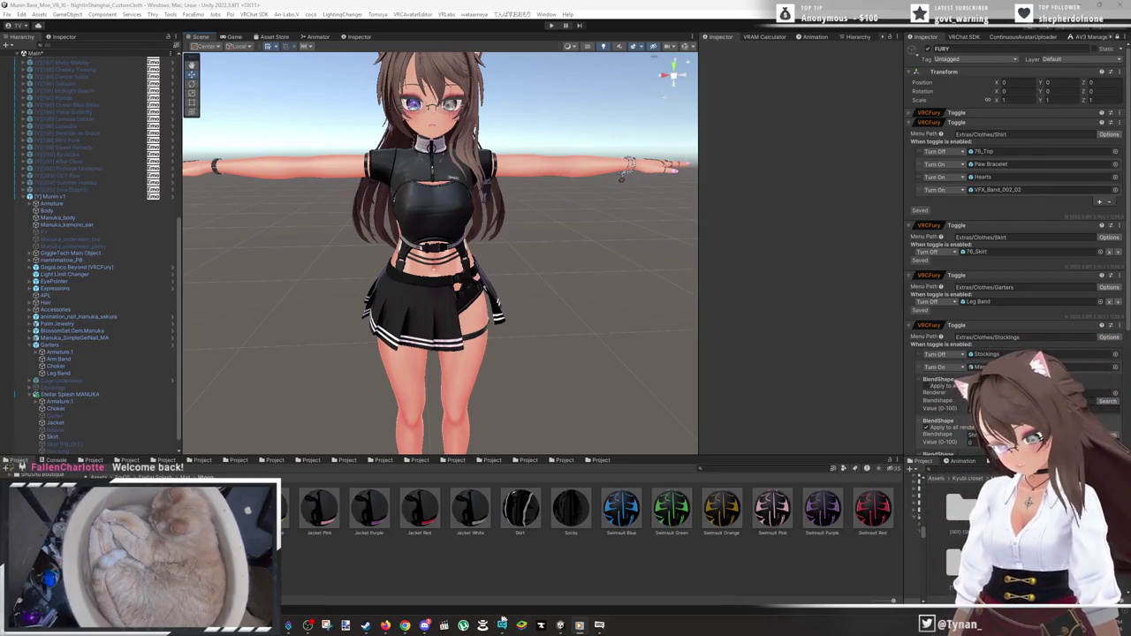
pyautogui.hotkey('alt', 'Tab')
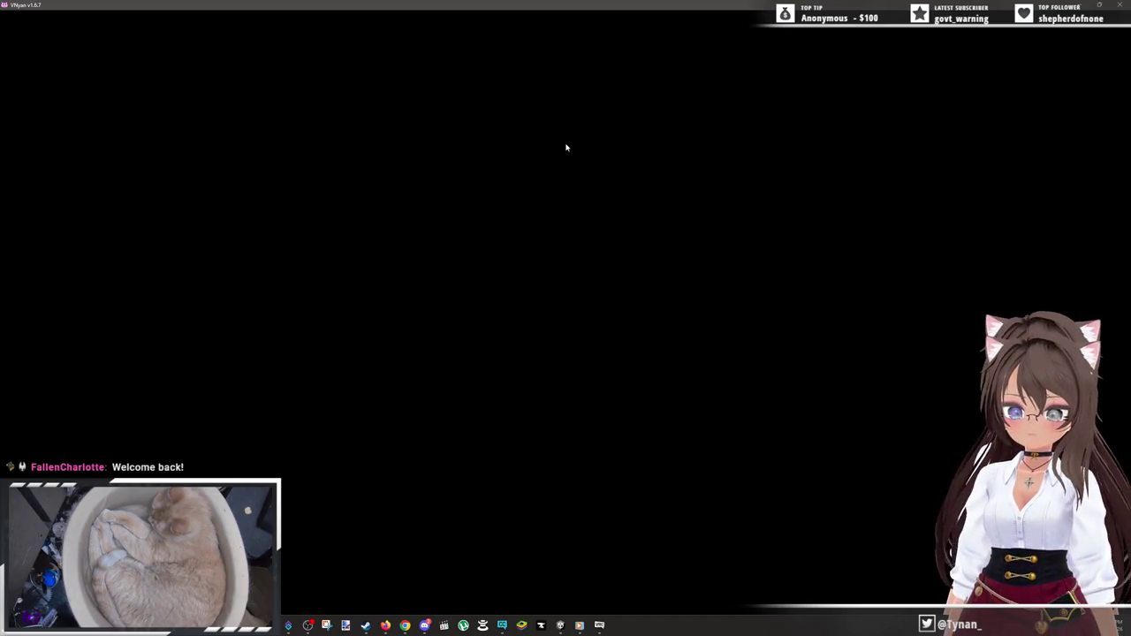
pyautogui.click(1089, 5)
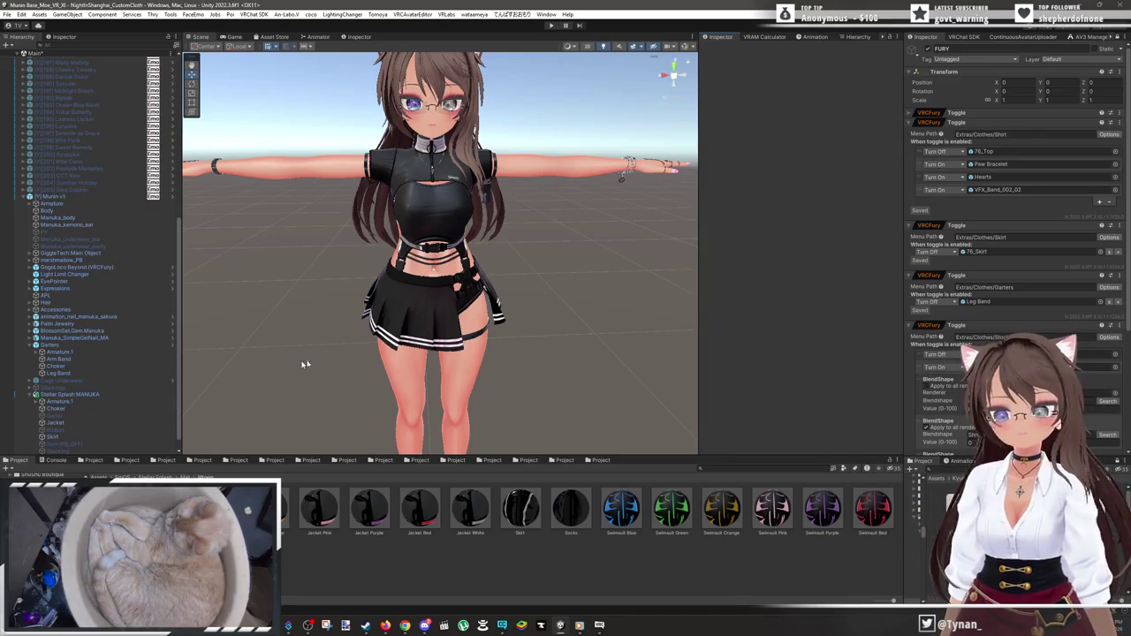
pyautogui.scroll(-1, 123, 411)
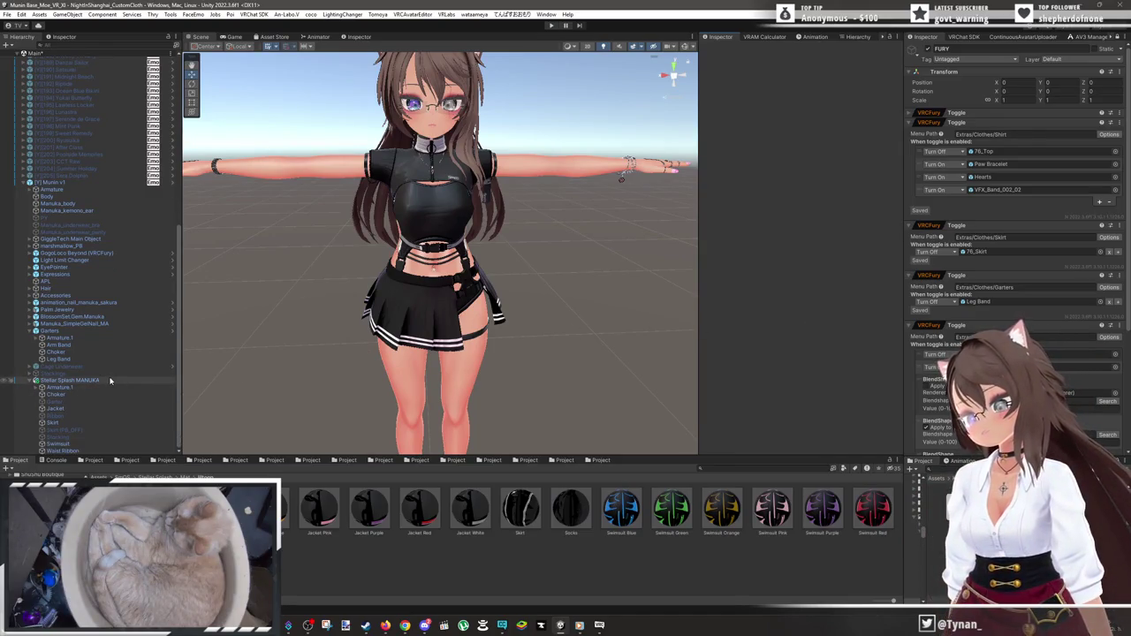
# - Create an empty child named FURY under Stellar Splash MANUKA as its first child
pyautogui.click(59, 381)
pyautogui.rightClick(59, 381)
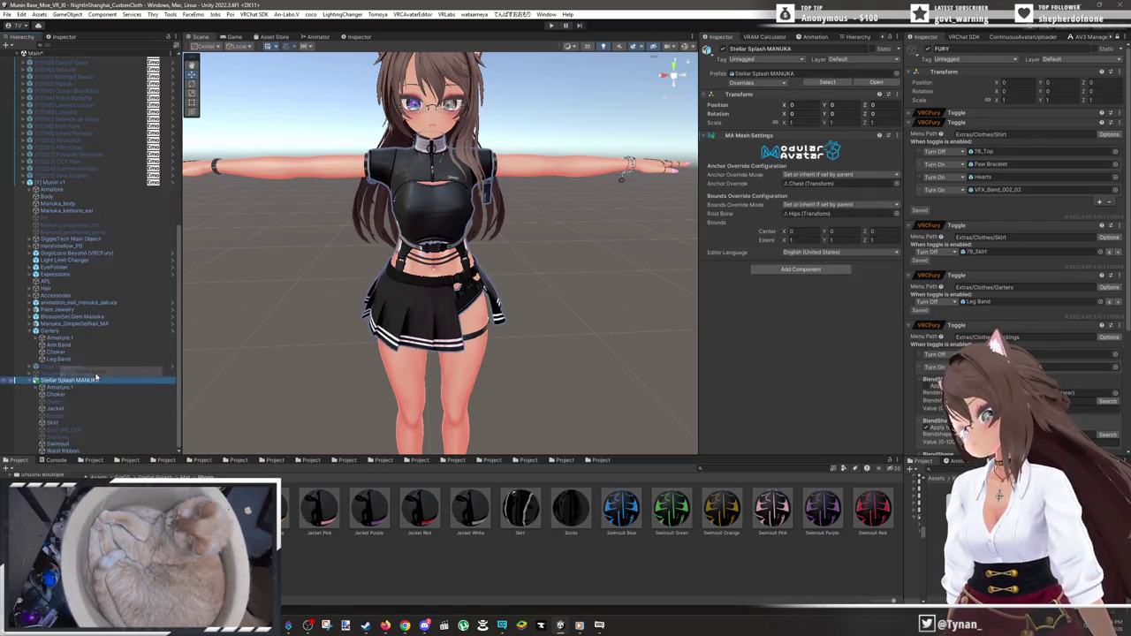
pyautogui.click(91, 372)
pyautogui.write('FURY')
pyautogui.press('Return')
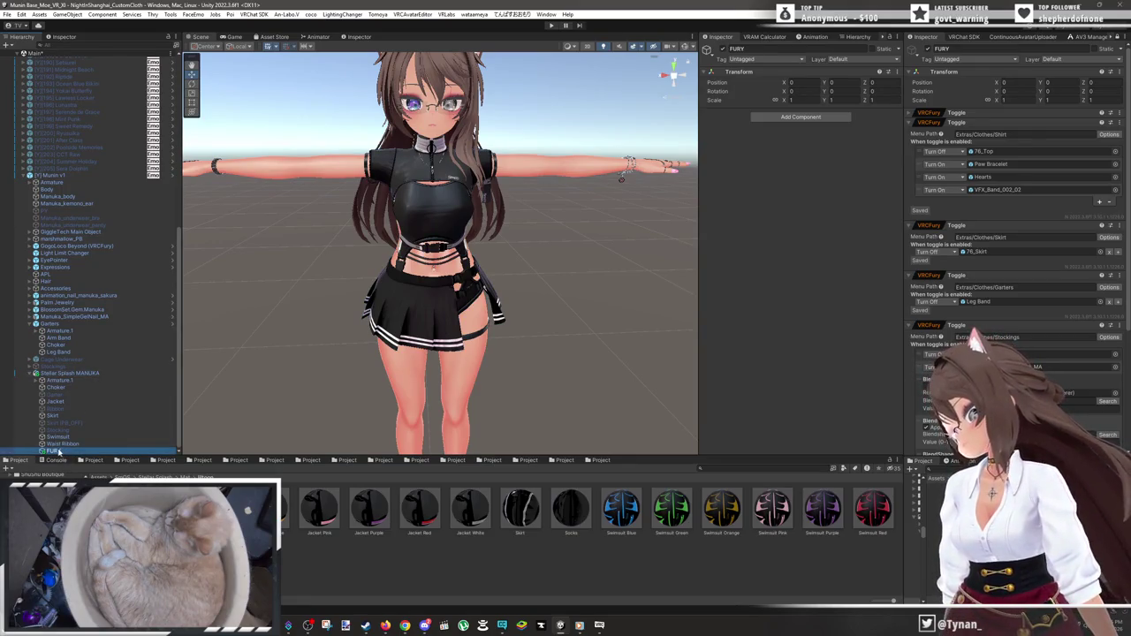
pyautogui.moveTo(113, 380); pyautogui.dragTo(113, 378)
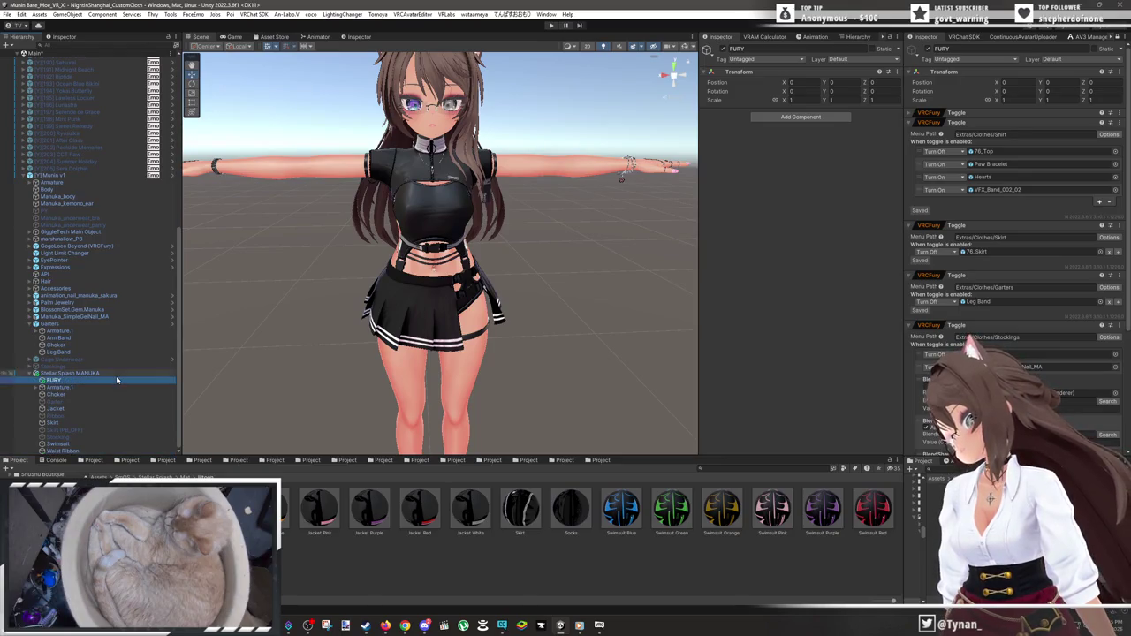
# - Paste a copied VRCFury Toggle with menu path Extras/Clothes/ onto FURY
pyautogui.click(1070, 112)
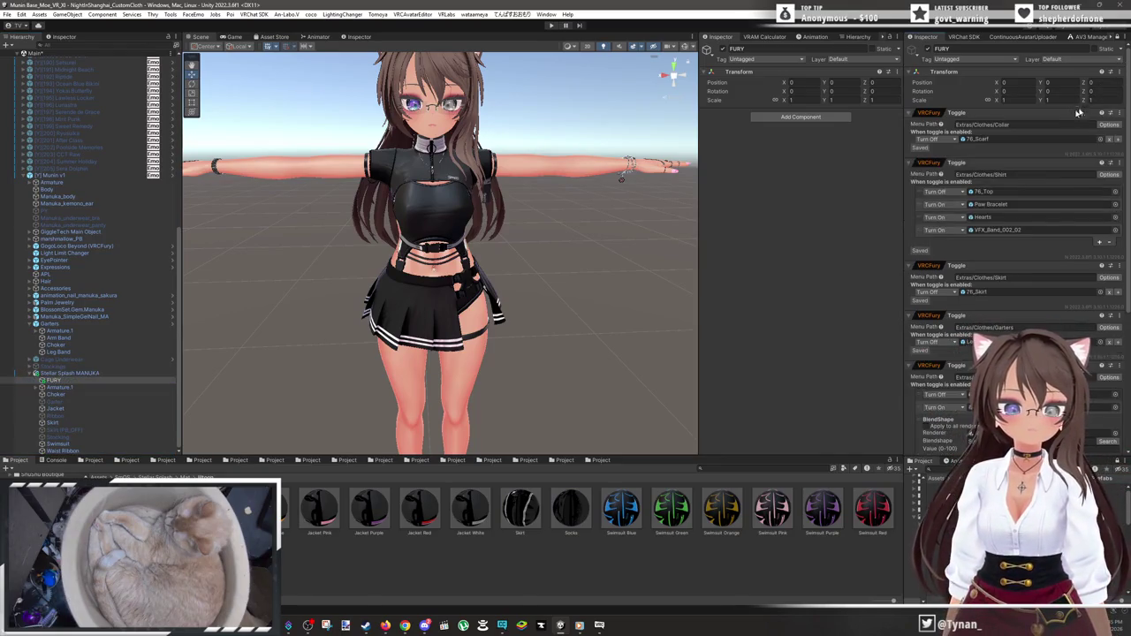
pyautogui.click(1116, 36)
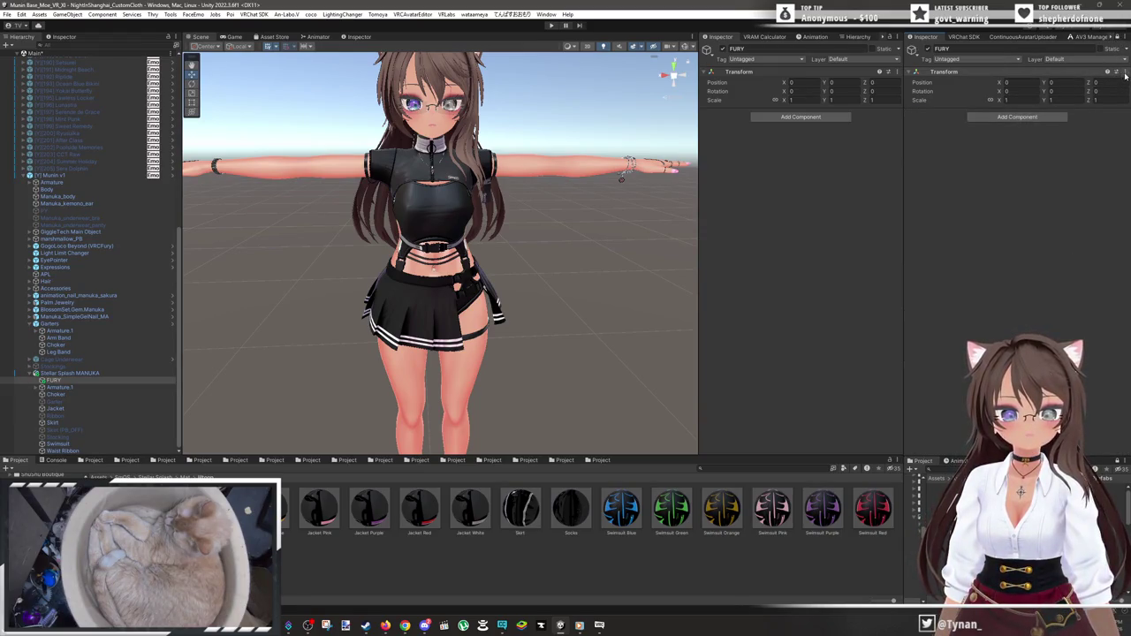
pyautogui.click(1117, 71)
pyautogui.moveTo(1063, 155)
pyautogui.click(979, 203)
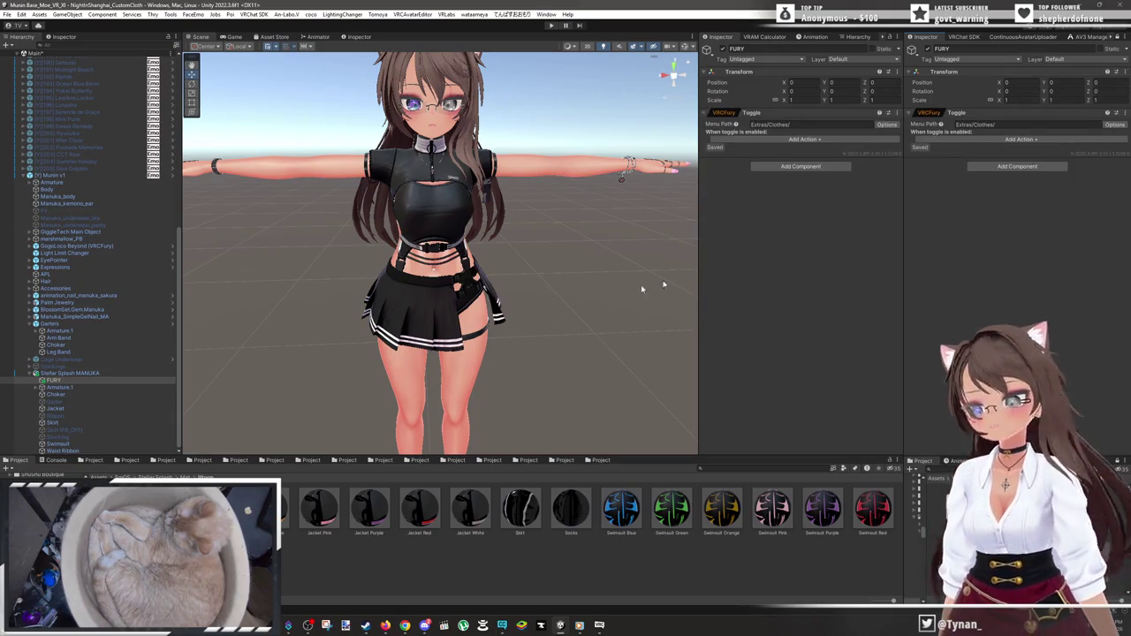
# - Delete the outfit's Garter, Ribbon and Stocking objects, keeping Skirt (ON/OFF)
pyautogui.click(97, 402)
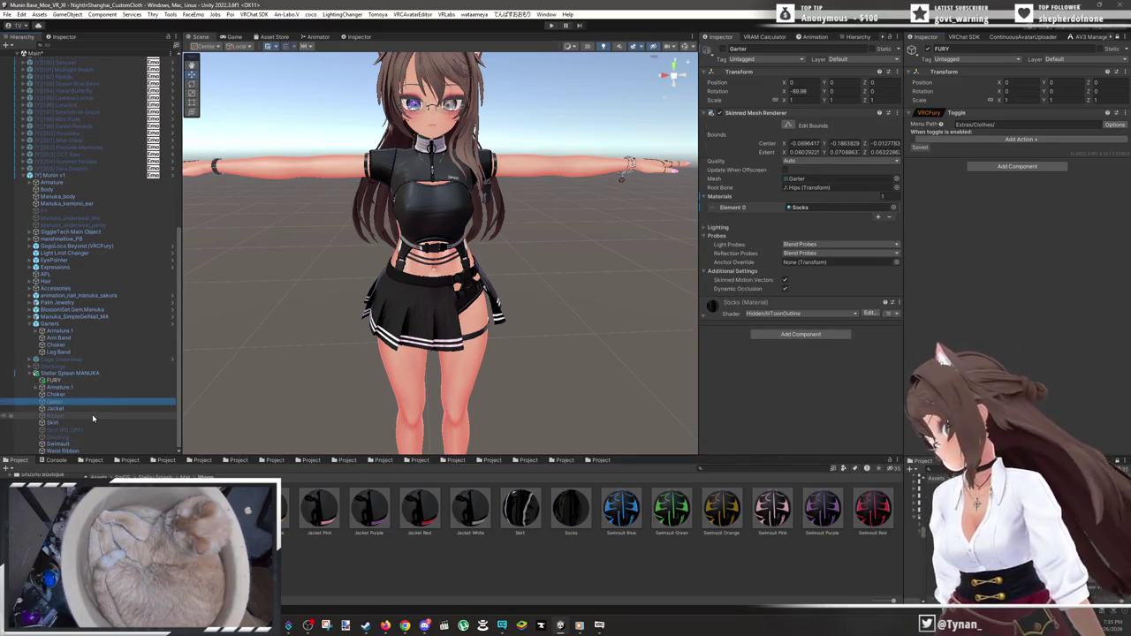
pyautogui.keyDown('shift'); pyautogui.click(92, 415); pyautogui.keyUp('shift')
pyautogui.keyDown('ctrl'); pyautogui.click(124, 431); pyautogui.keyUp('ctrl')
pyautogui.keyDown('ctrl'); pyautogui.click(166, 437); pyautogui.keyUp('ctrl')
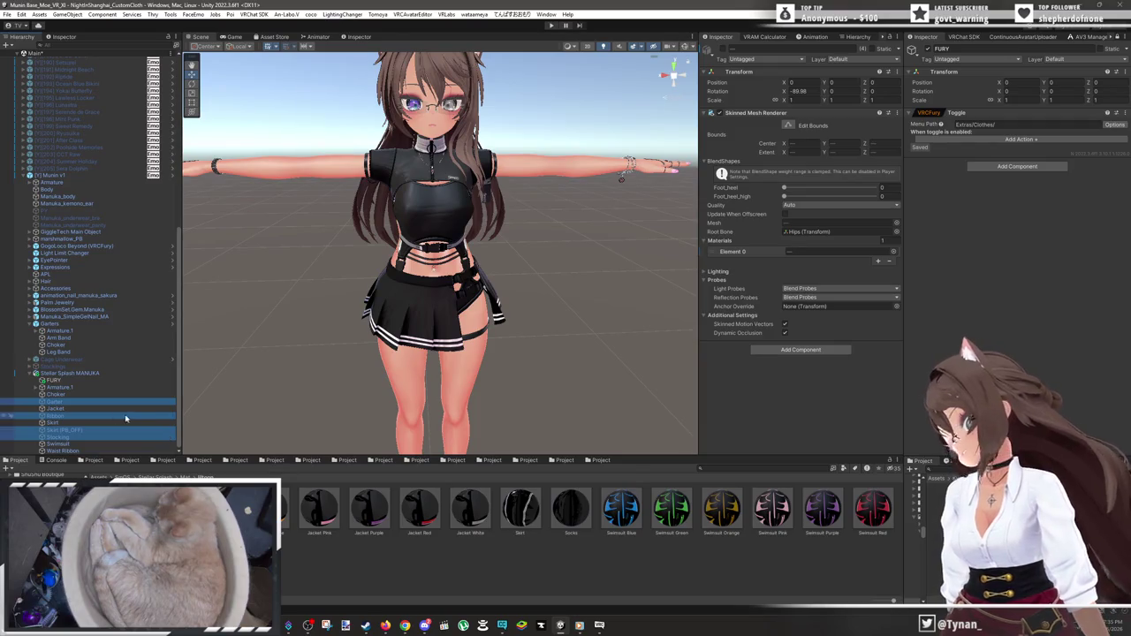
pyautogui.keyDown('ctrl'); pyautogui.click(63, 431); pyautogui.keyUp('ctrl')
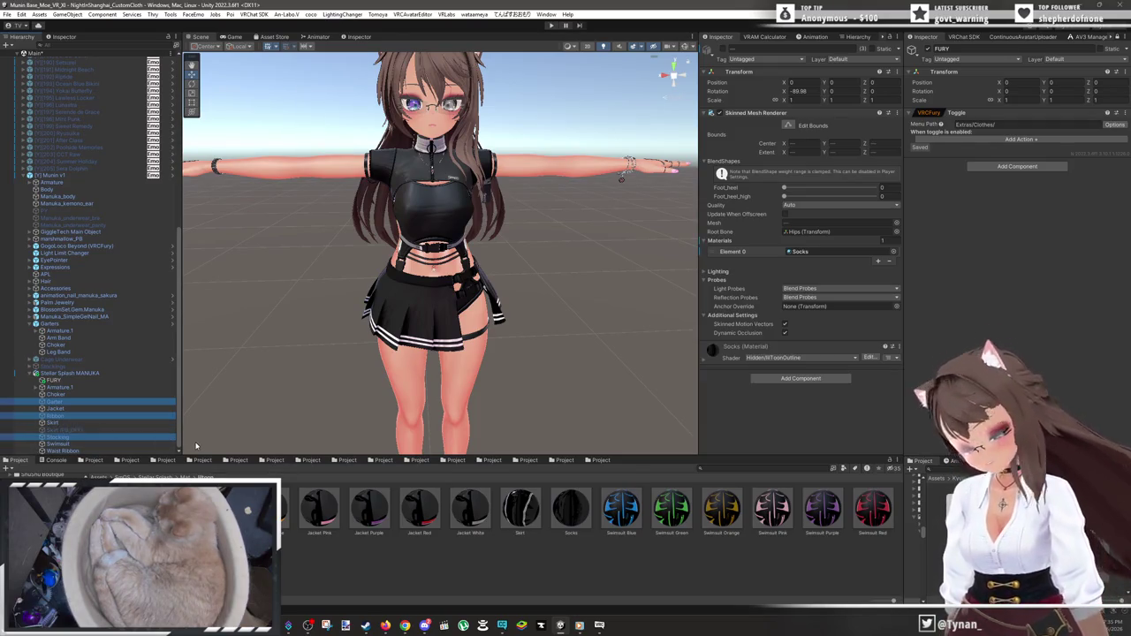
pyautogui.press('Delete')
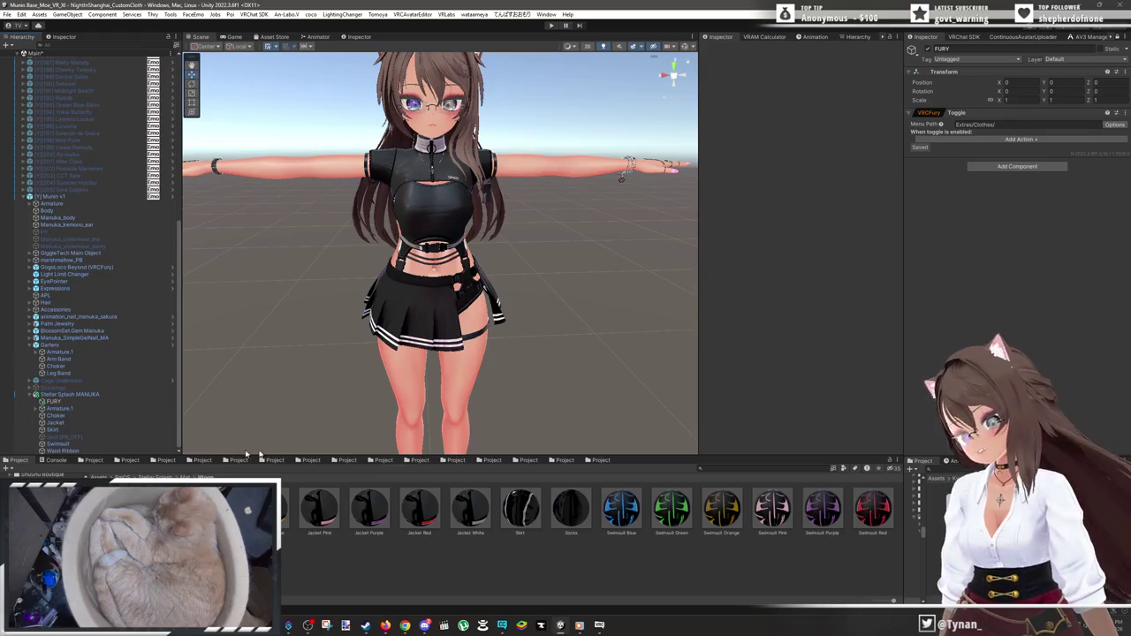
pyautogui.scroll(5, 476, 351)
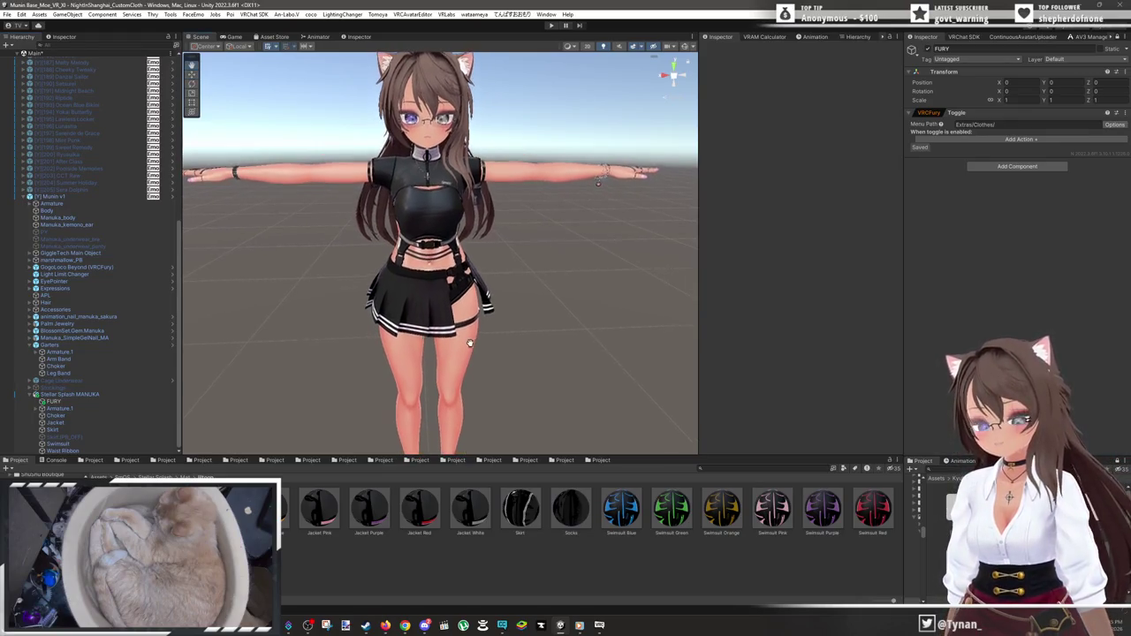
# - Hide the Stellar Splash Jacket using its hierarchy visibility eye
pyautogui.click(71, 424)
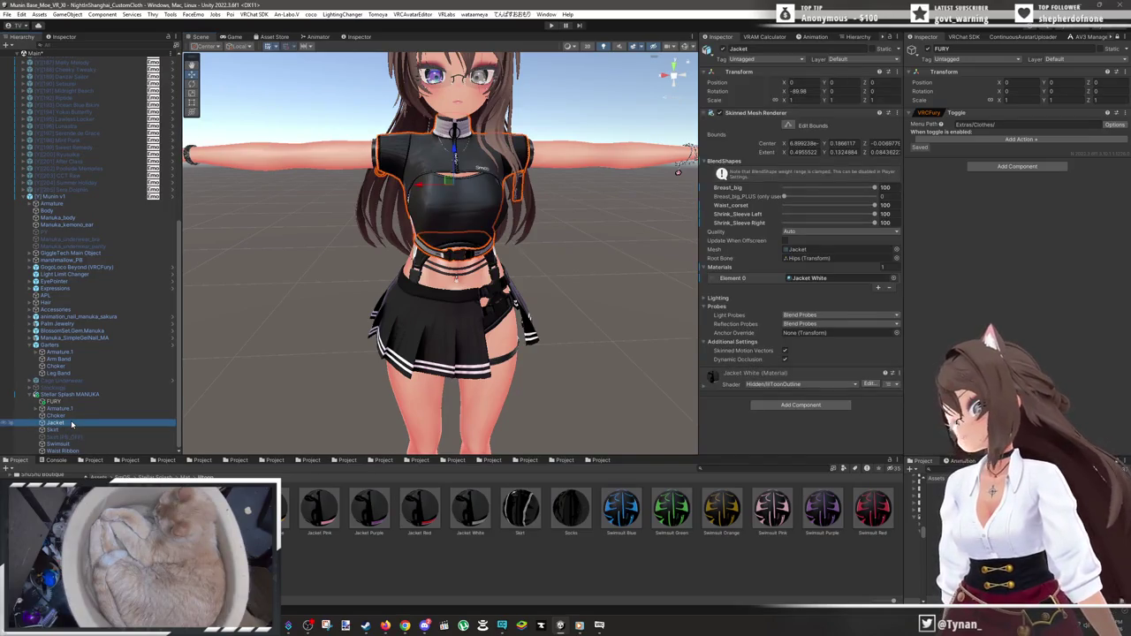
pyautogui.click(5, 425)
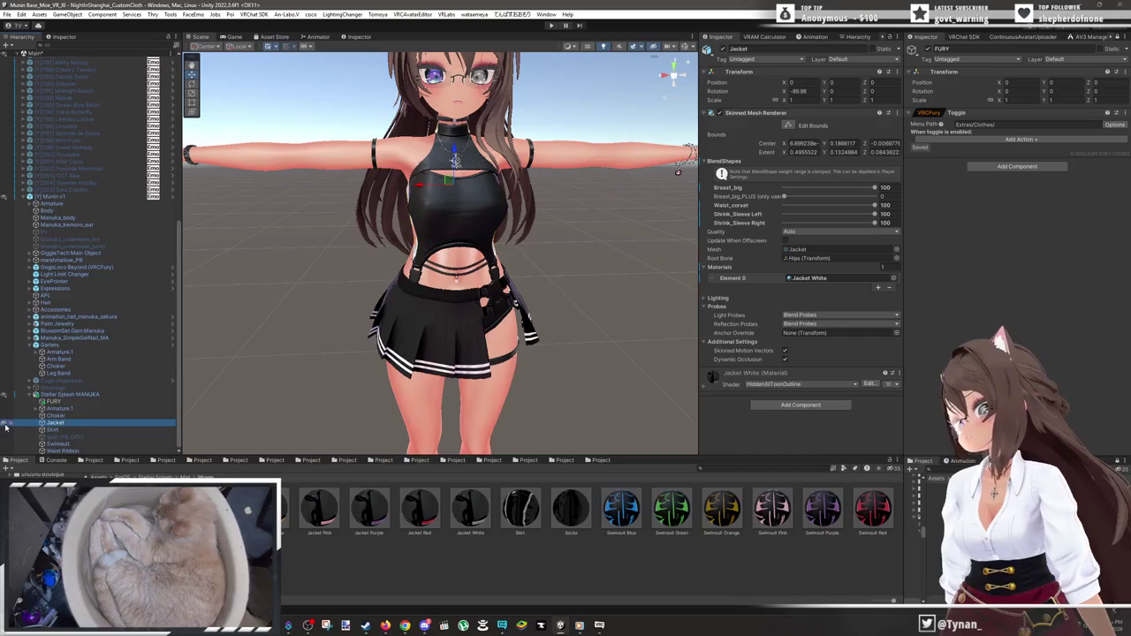
pyautogui.scroll(3, 535, 265)
pyautogui.scroll(-2, 529, 286)
pyautogui.scroll(4, 530, 291)
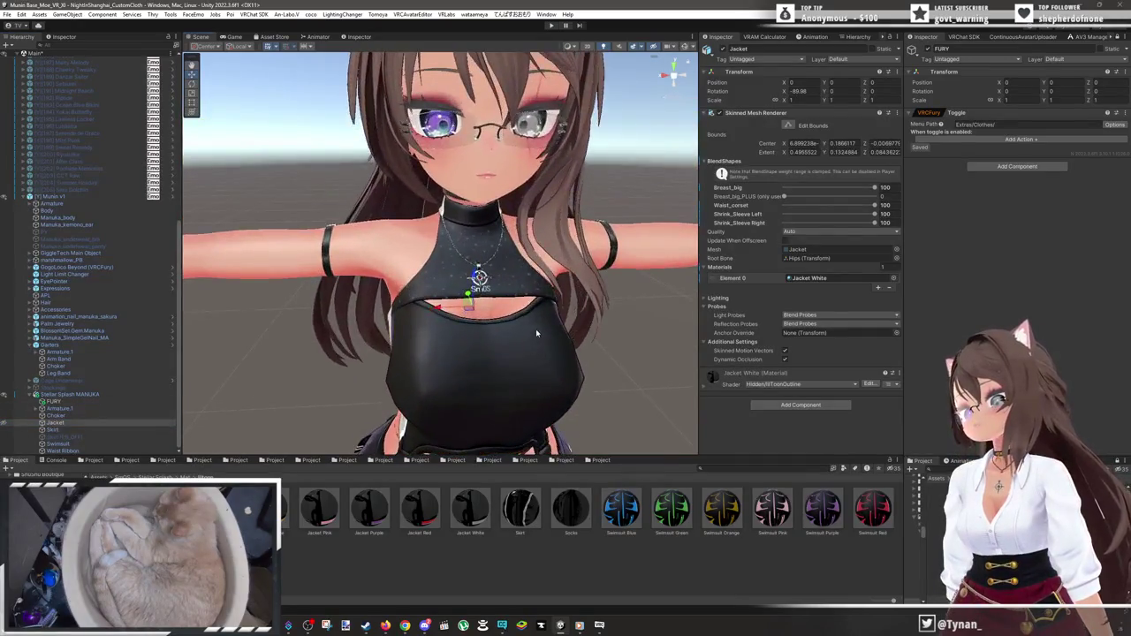
pyautogui.scroll(-1, 536, 316)
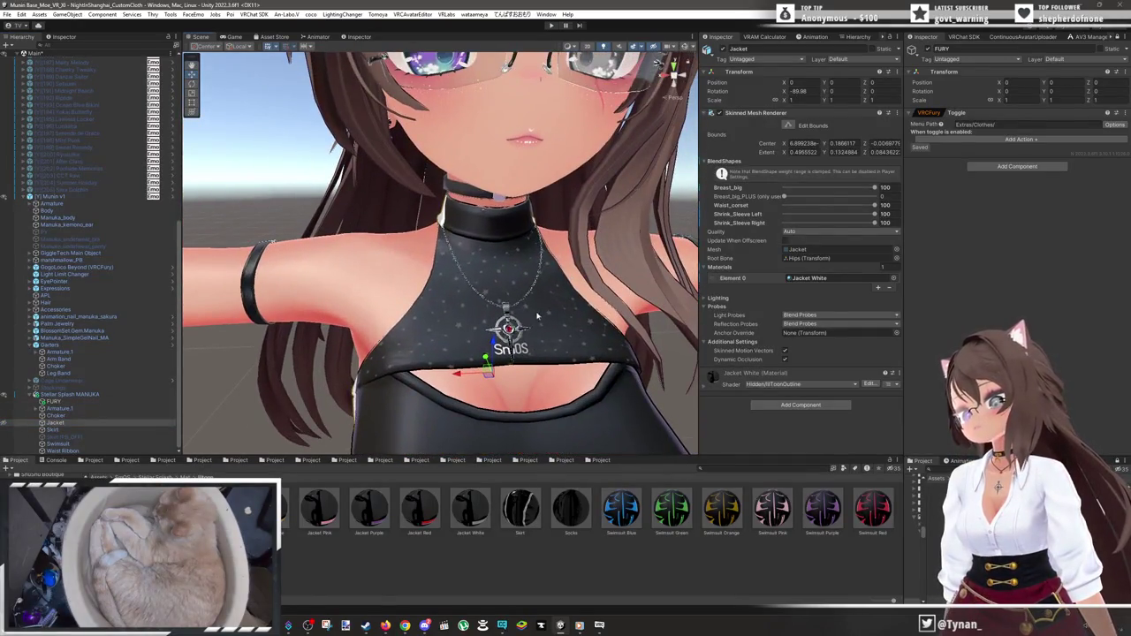
# - Locate the Choker under Garters and untick its active checkbox
pyautogui.click(60, 409)
pyautogui.click(64, 416)
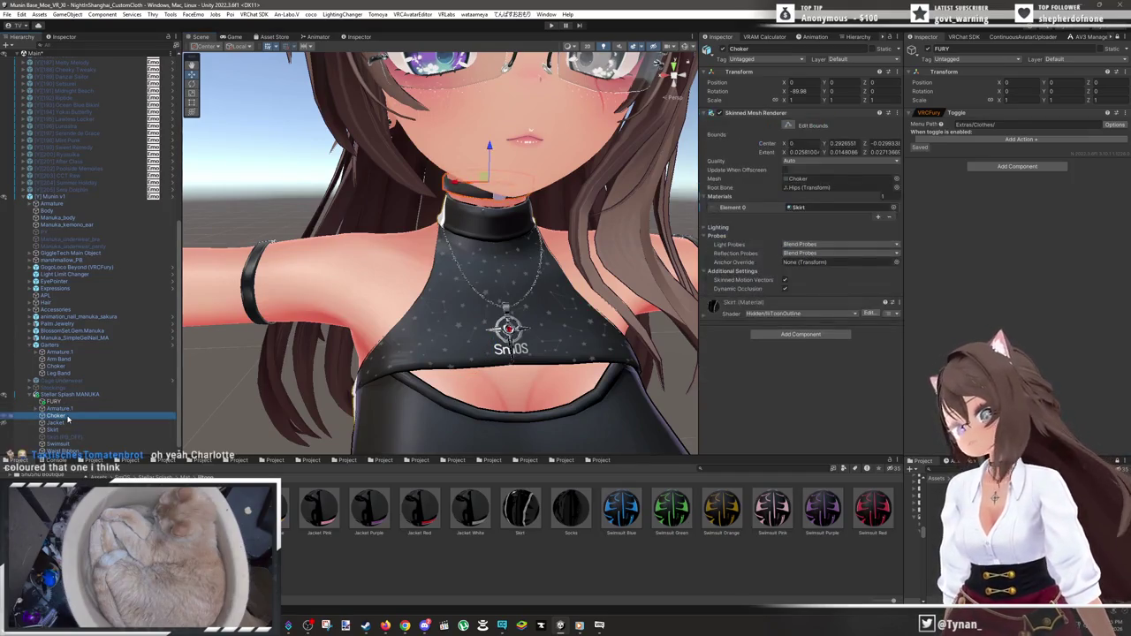
pyautogui.scroll(3, 452, 352)
pyautogui.moveTo(452, 351)
pyautogui.mouseDown()
pyautogui.moveTo(536, 274)
pyautogui.moveTo(530, 291)
pyautogui.moveTo(525, 271)
pyautogui.moveTo(580, 308)
pyautogui.moveTo(621, 311)
pyautogui.moveTo(593, 300)
pyautogui.moveTo(586, 280)
pyautogui.moveTo(548, 300)
pyautogui.moveTo(425, 311)
pyautogui.mouseUp()
pyautogui.scroll(2, 518, 269)
pyautogui.moveTo(492, 288); pyautogui.dragTo(435, 313)
pyautogui.scroll(-3, 435, 313)
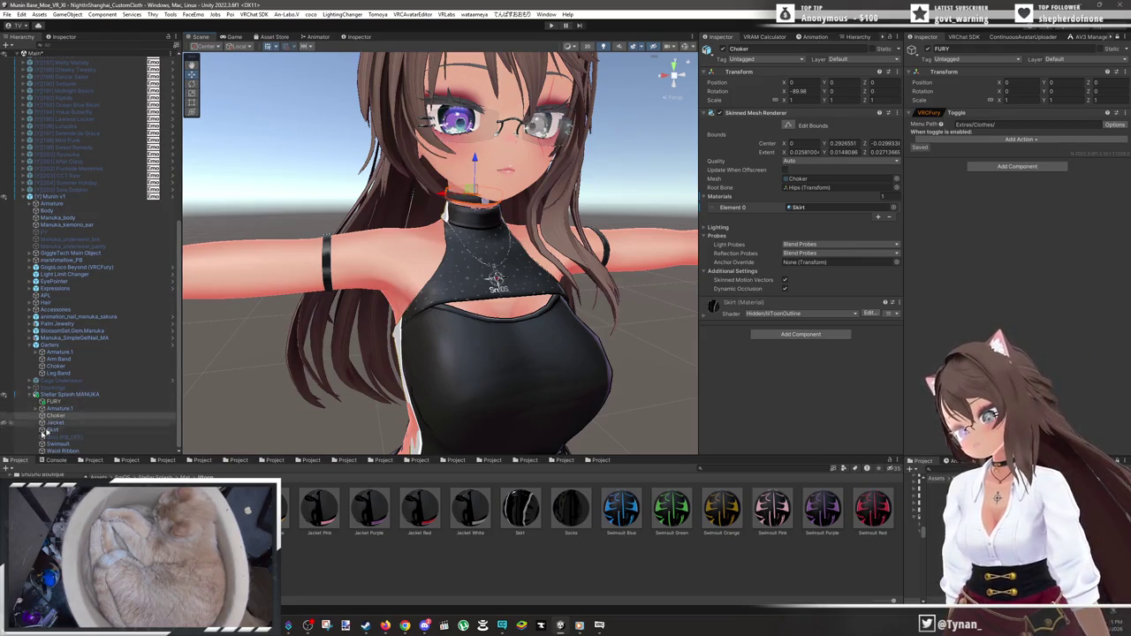
pyautogui.click(52, 366)
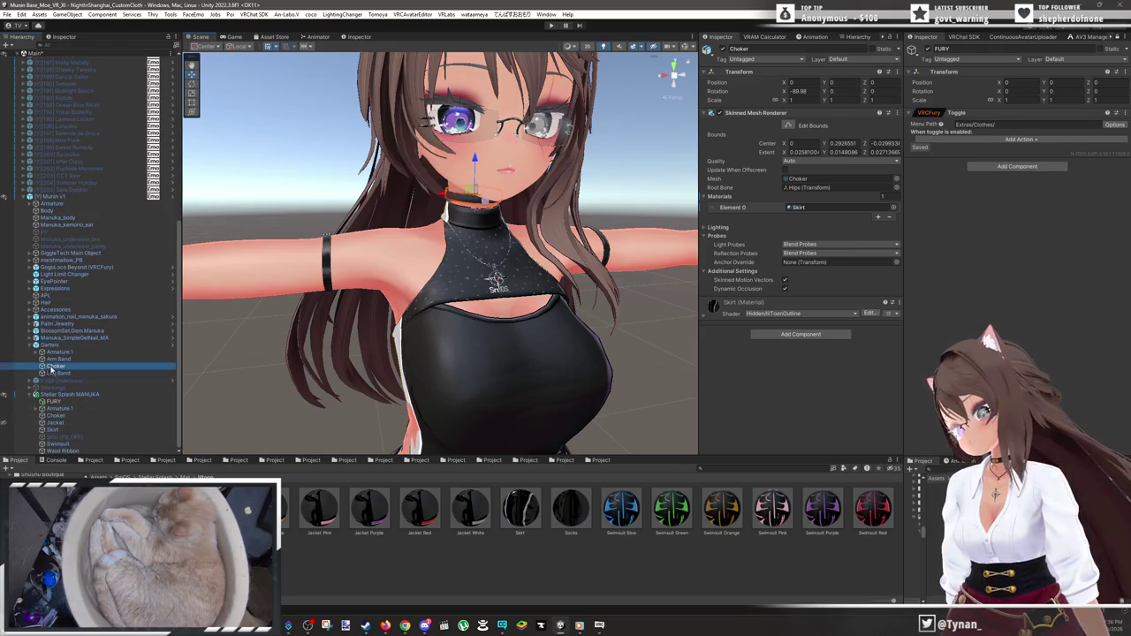
pyautogui.click(726, 47)
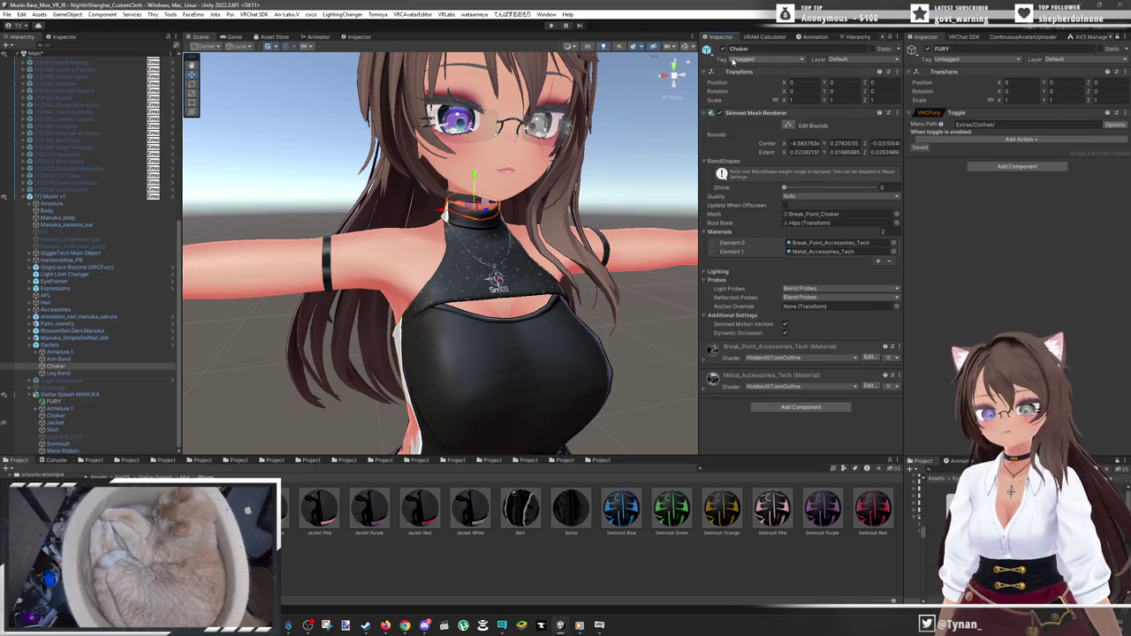
pyautogui.click(722, 48)
pyautogui.moveTo(594, 389)
pyautogui.mouseDown()
pyautogui.moveTo(594, 166)
pyautogui.moveTo(506, 246)
pyautogui.mouseUp()
pyautogui.scroll(-3, 594, 165)
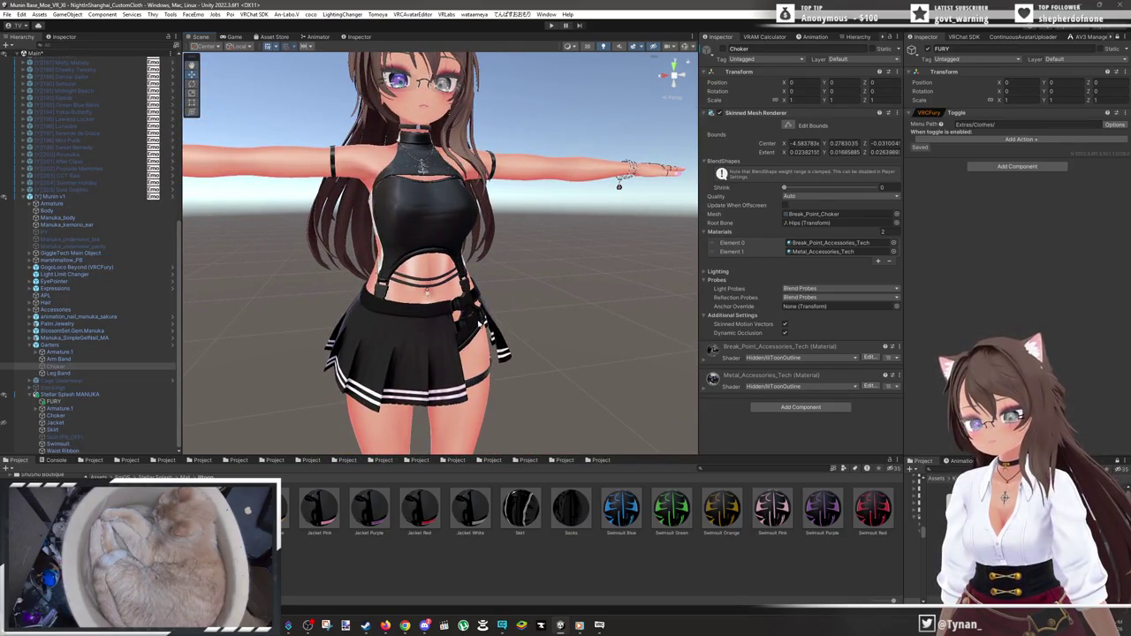
# - Inspect the skirt and swimsuit top, then return to a frontal view of the avatar
pyautogui.click(479, 324)
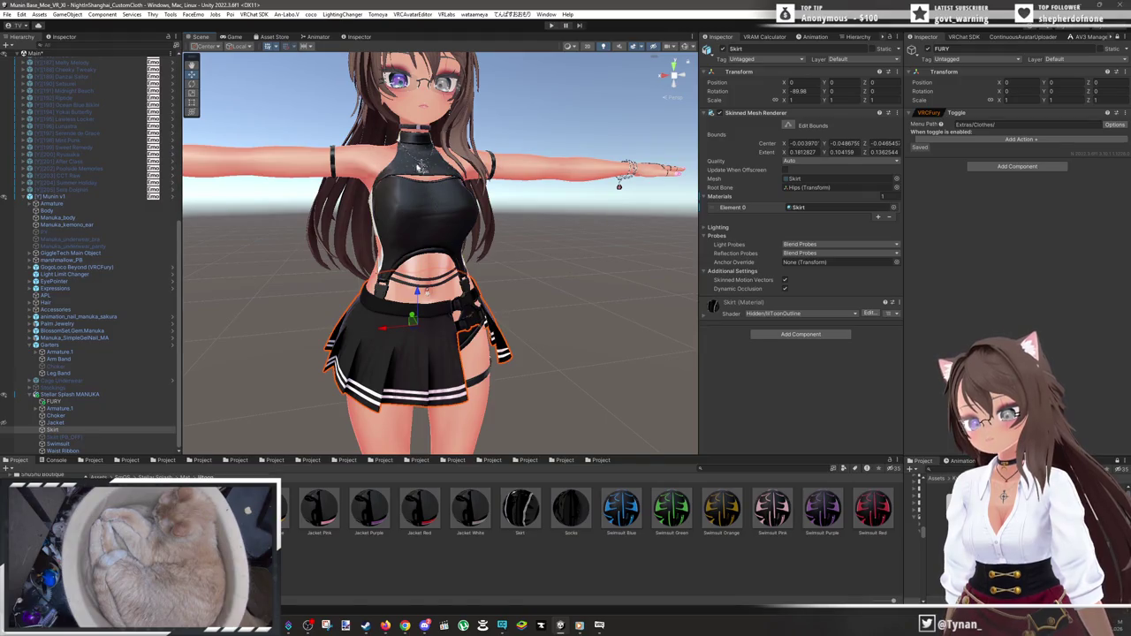
pyautogui.click(396, 168)
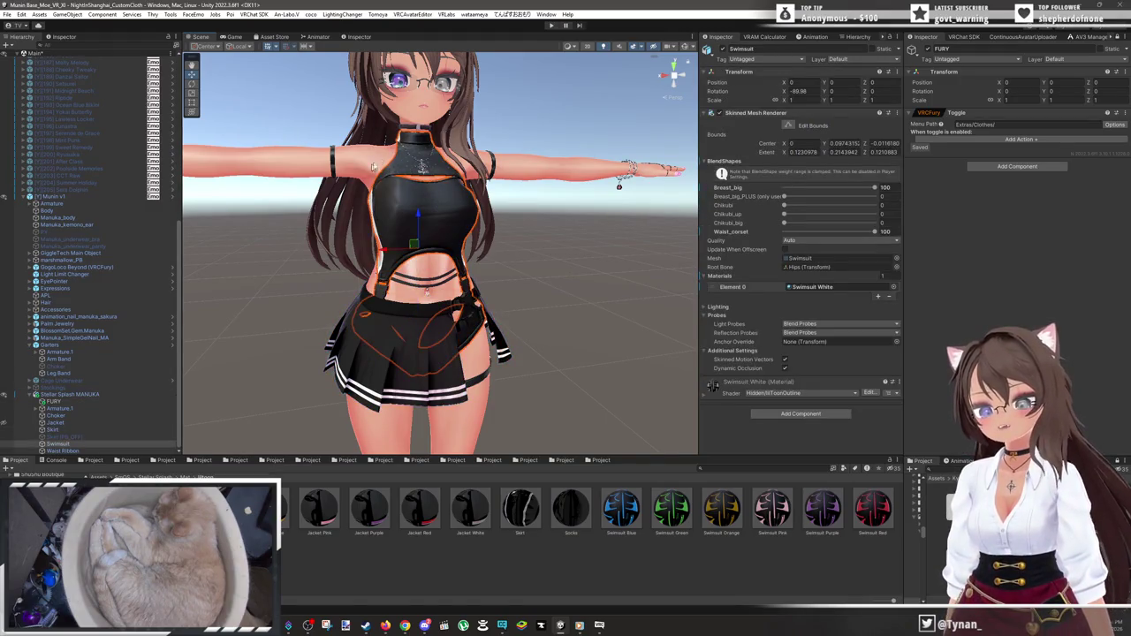
pyautogui.scroll(5, 373, 167)
pyautogui.moveTo(398, 177); pyautogui.dragTo(477, 263)
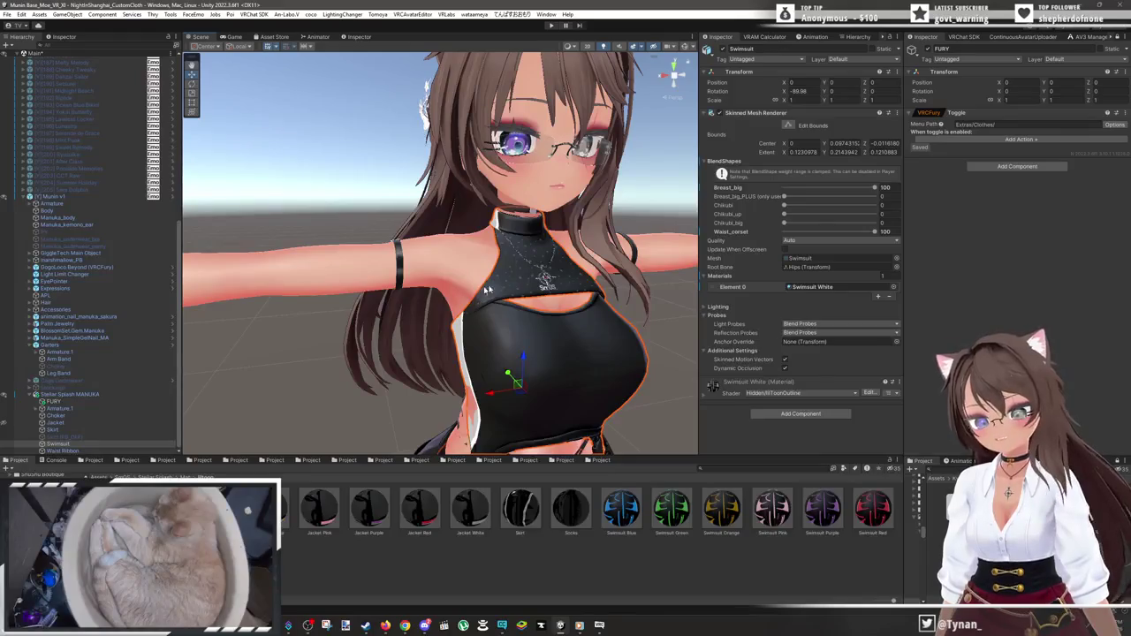
pyautogui.moveTo(513, 294); pyautogui.dragTo(464, 295)
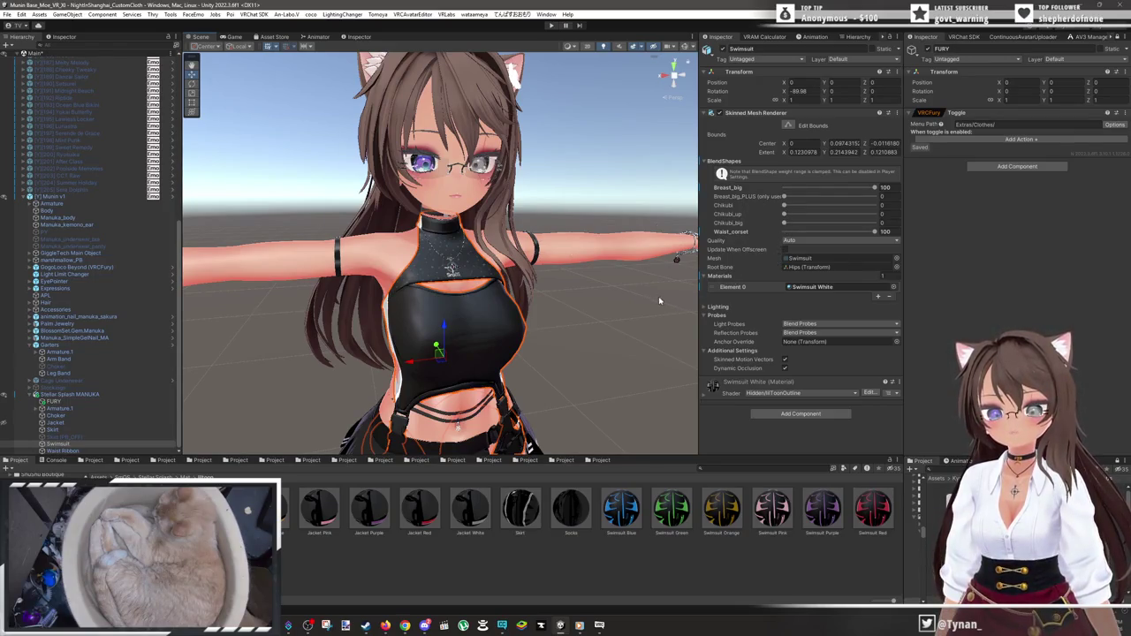
pyautogui.click(623, 343)
pyautogui.moveTo(617, 343)
pyautogui.mouseDown()
pyautogui.moveTo(577, 349)
pyautogui.moveTo(511, 322)
pyautogui.moveTo(532, 327)
pyautogui.moveTo(591, 303)
pyautogui.mouseUp()
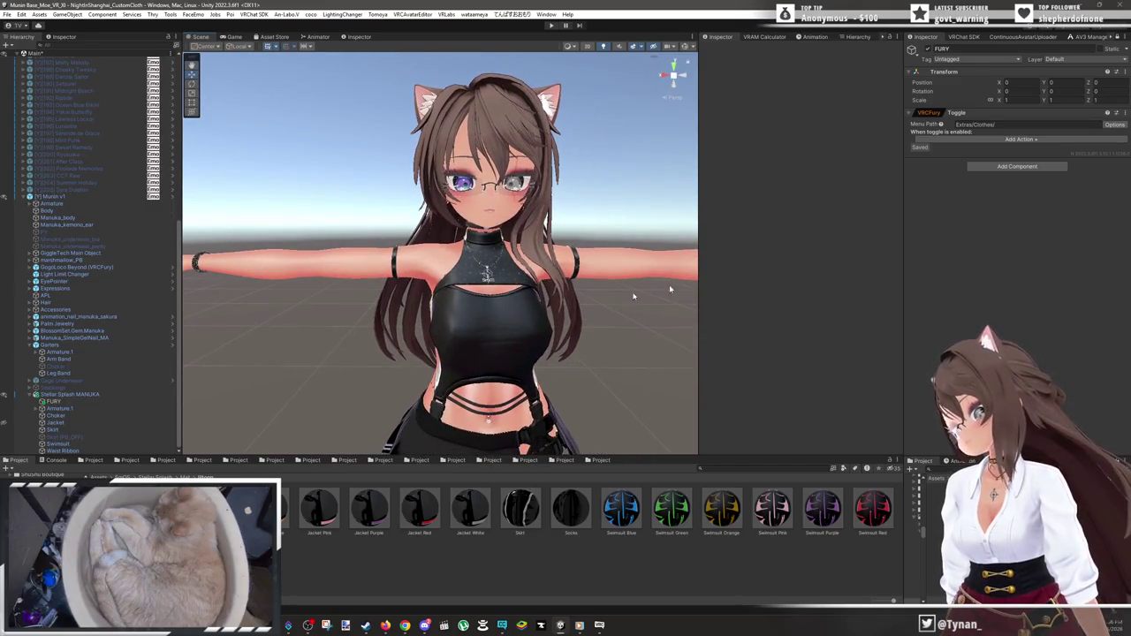
# - Set menu path Extras/Clothes/Jacket and add an Object Toggle turning the Jacket off
pyautogui.click(1044, 127)
pyautogui.click(1043, 129)
pyautogui.write('Jacket')
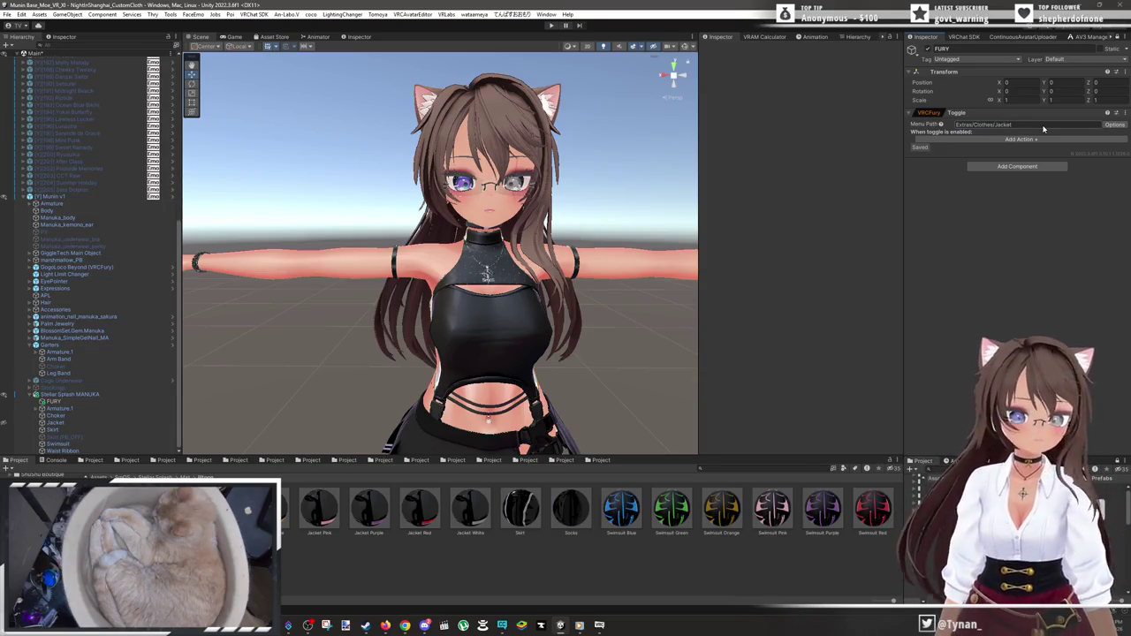
pyautogui.click(1002, 139)
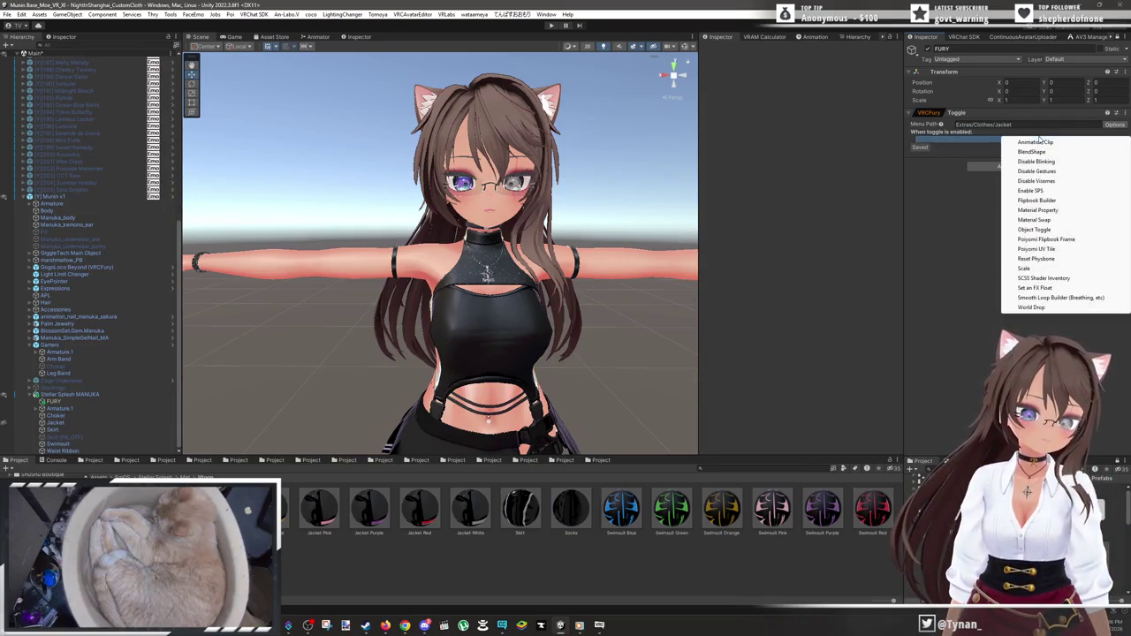
pyautogui.click(1034, 229)
pyautogui.click(924, 139)
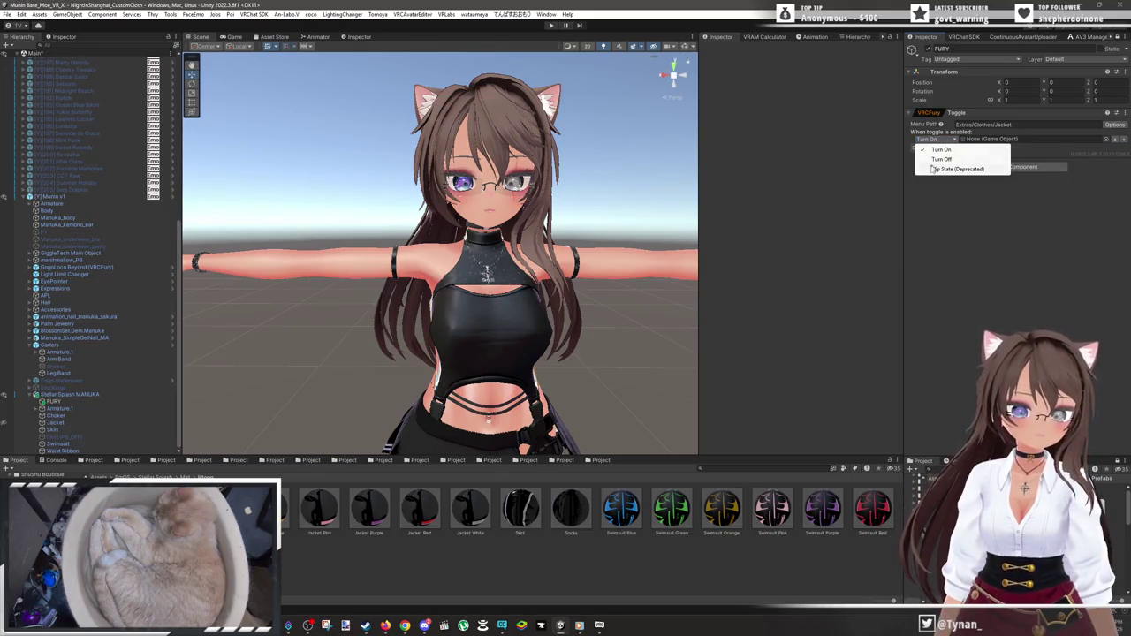
pyautogui.click(938, 160)
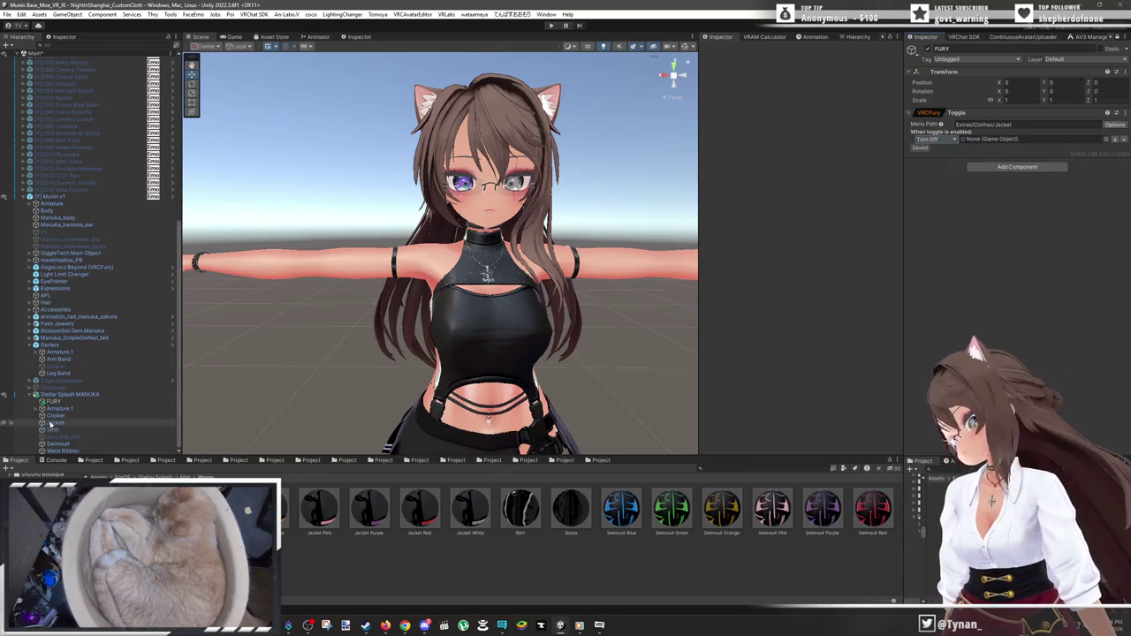
pyautogui.moveTo(1008, 162); pyautogui.dragTo(1017, 139)
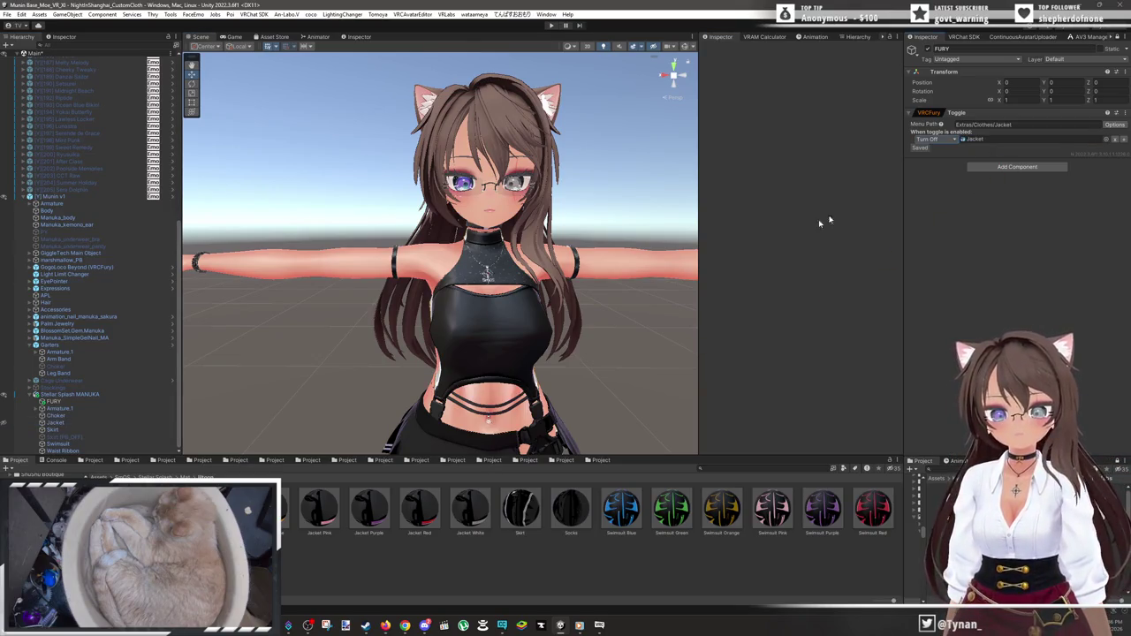
pyautogui.scroll(2, 601, 333)
pyautogui.moveTo(591, 324)
pyautogui.mouseDown()
pyautogui.moveTo(565, 262)
pyautogui.moveTo(513, 263)
pyautogui.moveTo(503, 253)
pyautogui.moveTo(517, 239)
pyautogui.mouseUp()
# - Drag Manuka_body's Waist_corset blendshape slider to 100 and check the narrowed waist
pyautogui.click(121, 417)
pyautogui.click(138, 429)
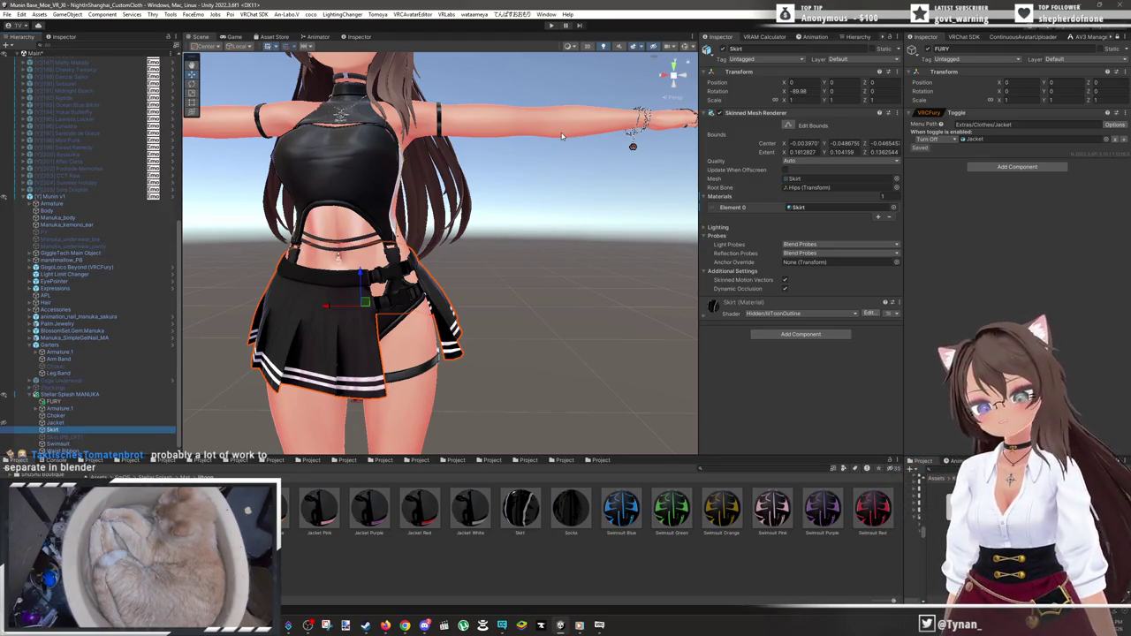
pyautogui.scroll(5, 561, 135)
pyautogui.moveTo(561, 132)
pyautogui.mouseDown()
pyautogui.moveTo(554, 195)
pyautogui.moveTo(495, 221)
pyautogui.mouseUp()
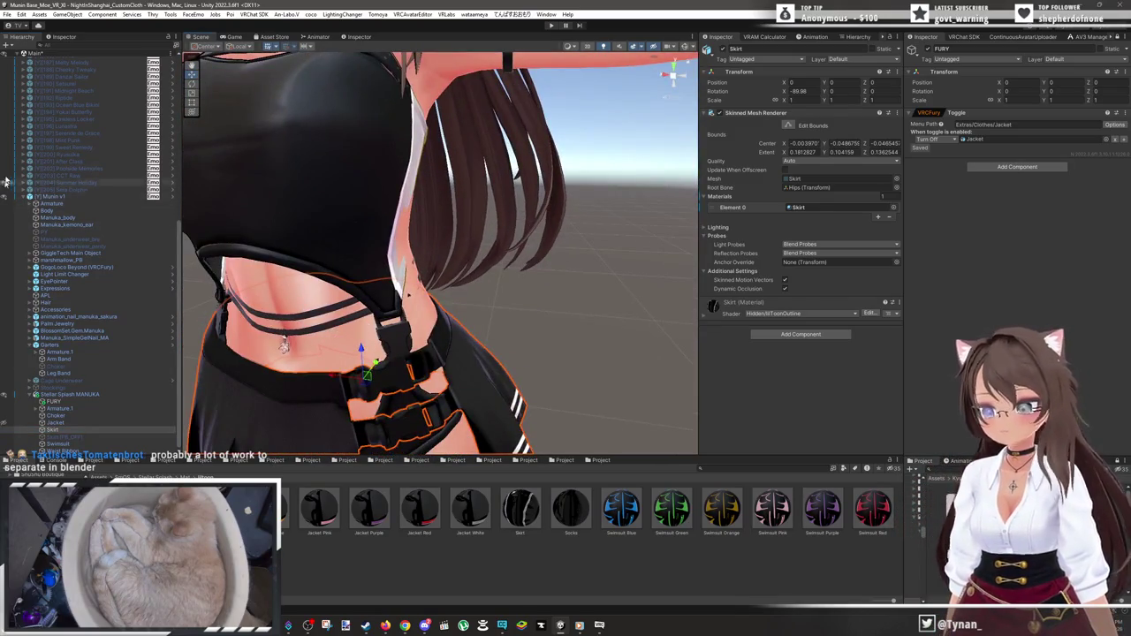
pyautogui.click(53, 218)
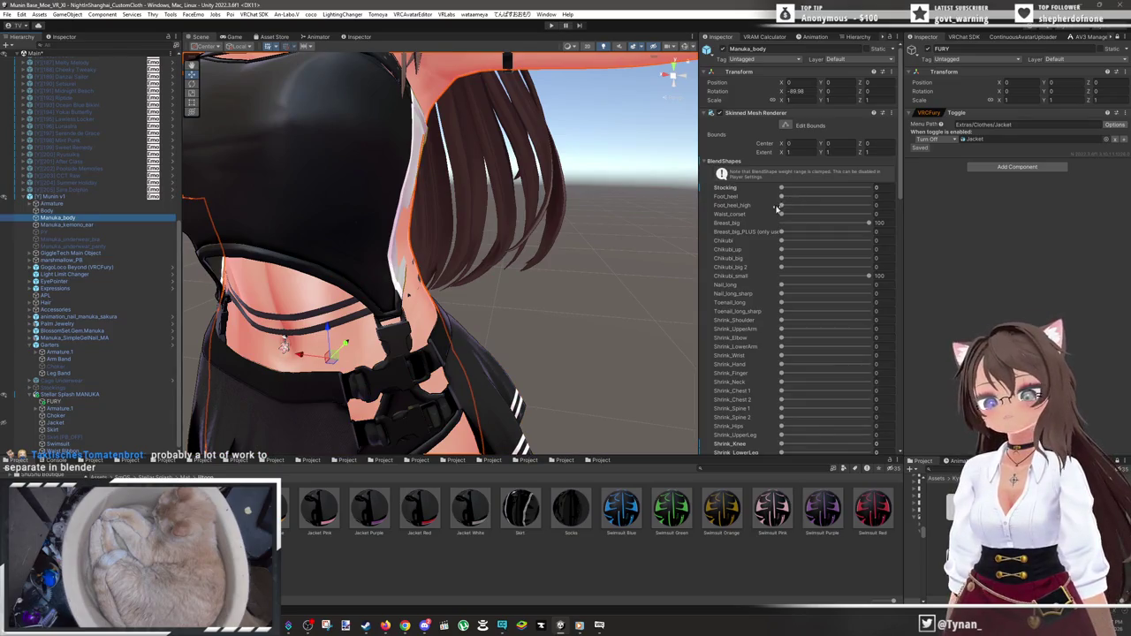
pyautogui.moveTo(780, 213); pyautogui.dragTo(870, 214)
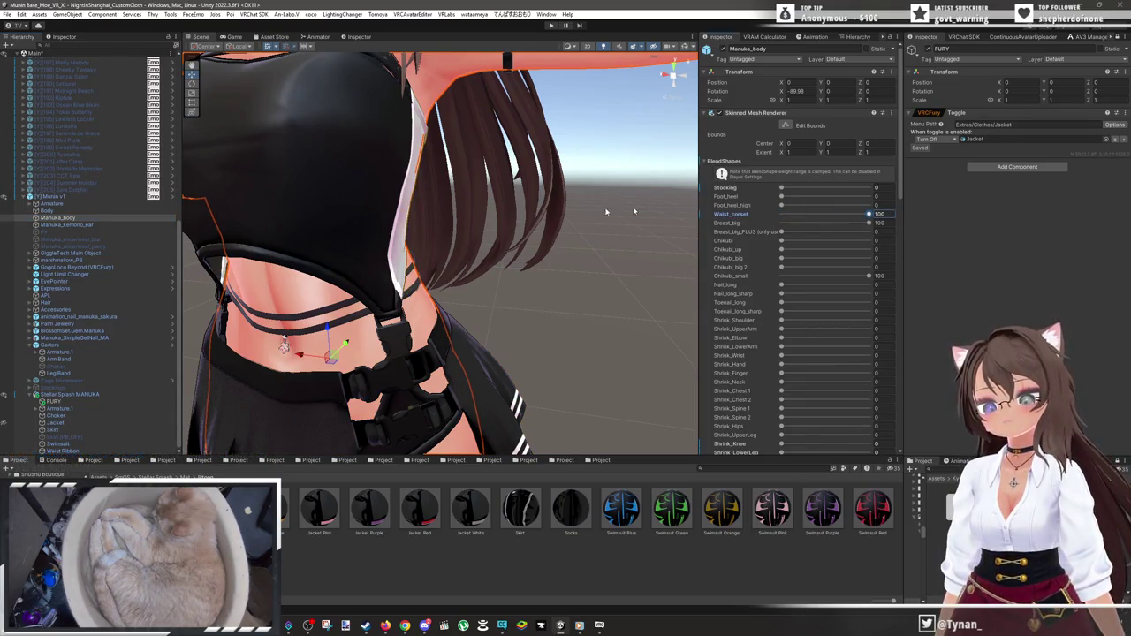
pyautogui.click(557, 288)
pyautogui.moveTo(555, 281)
pyautogui.mouseDown()
pyautogui.moveTo(551, 248)
pyautogui.moveTo(507, 217)
pyautogui.moveTo(518, 252)
pyautogui.moveTo(486, 260)
pyautogui.moveTo(518, 269)
pyautogui.moveTo(468, 289)
pyautogui.moveTo(442, 269)
pyautogui.mouseUp()
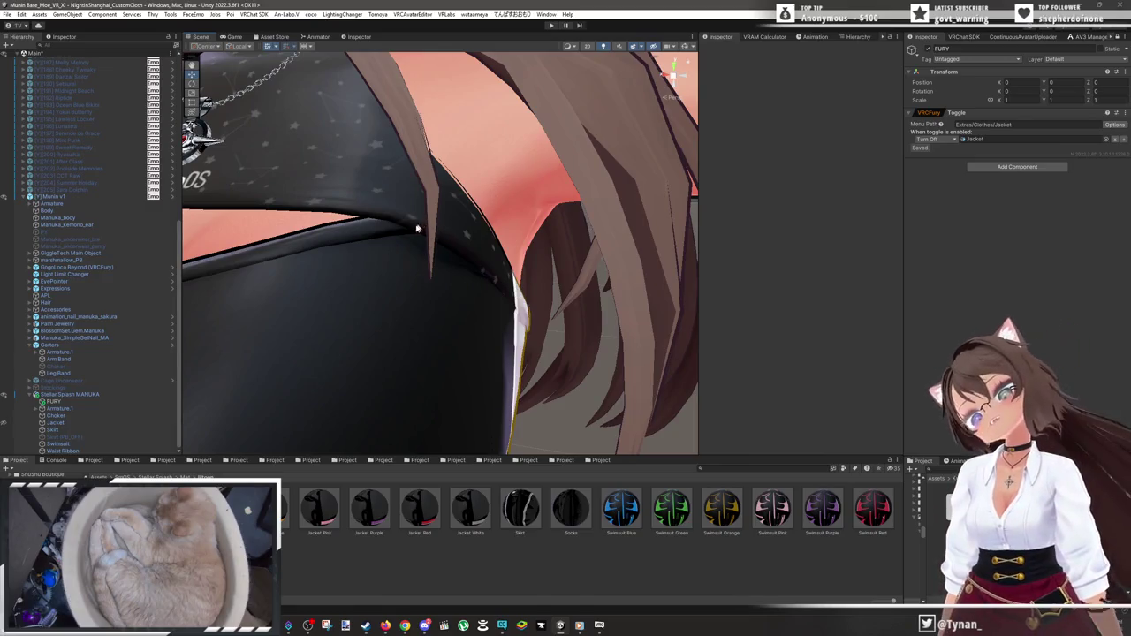
# - Zoom out, select Stellar Splash MANUKA in the scene, and orbit to face the torso
pyautogui.moveTo(471, 260)
pyautogui.mouseDown()
pyautogui.moveTo(398, 255)
pyautogui.moveTo(402, 218)
pyautogui.moveTo(419, 277)
pyautogui.mouseUp()
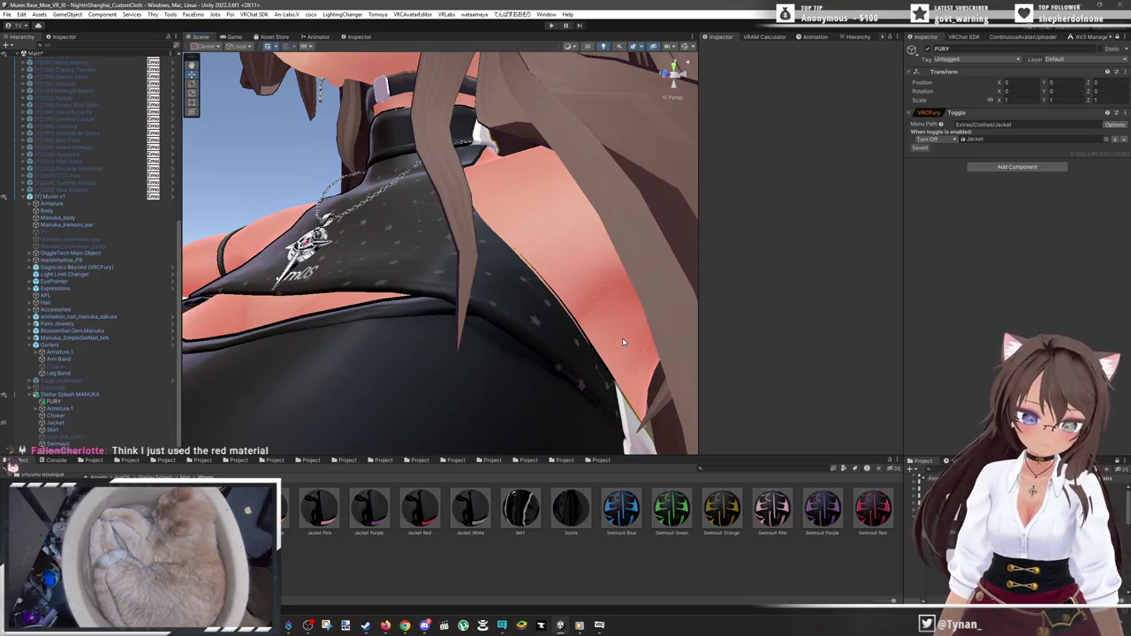
pyautogui.scroll(-10, 622, 342)
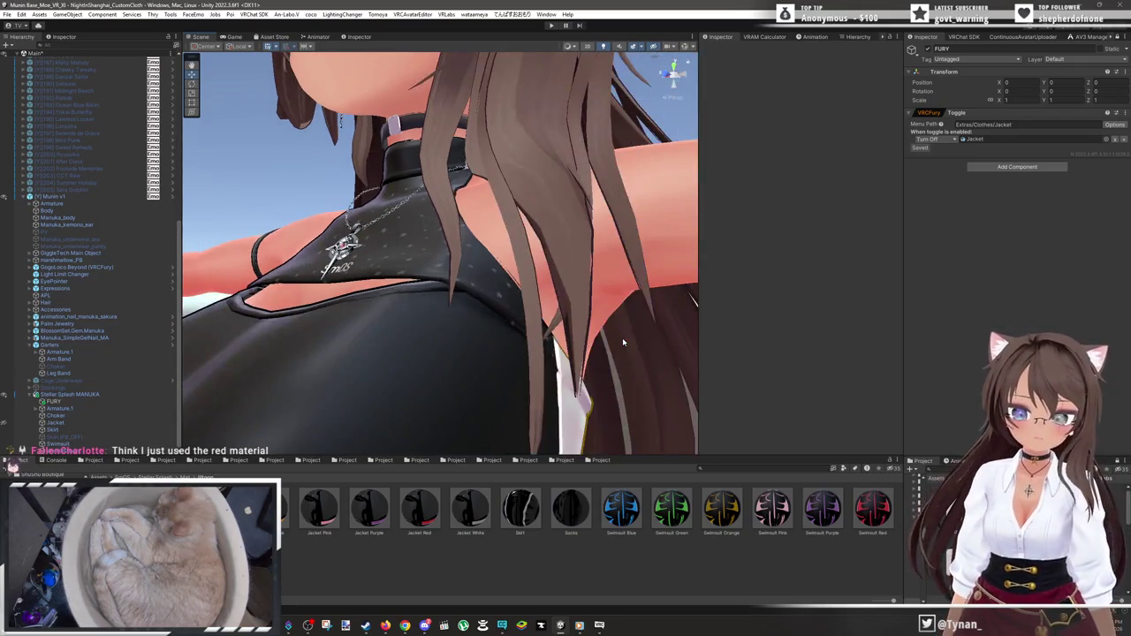
pyautogui.scroll(-3, 611, 318)
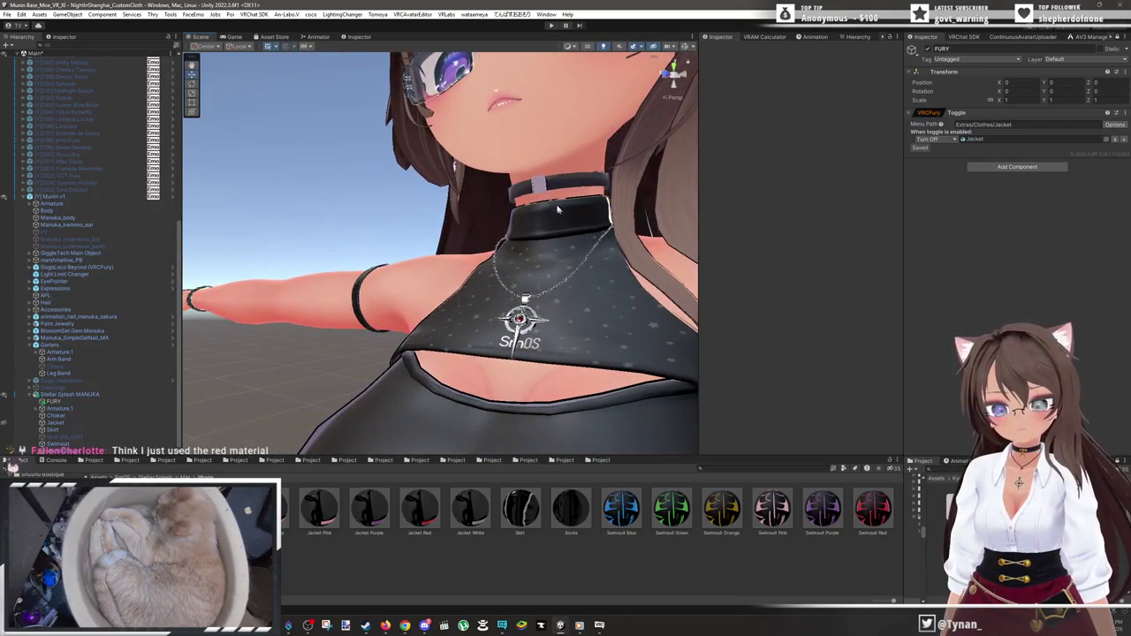
pyautogui.click(562, 185)
pyautogui.moveTo(556, 301); pyautogui.dragTo(599, 358)
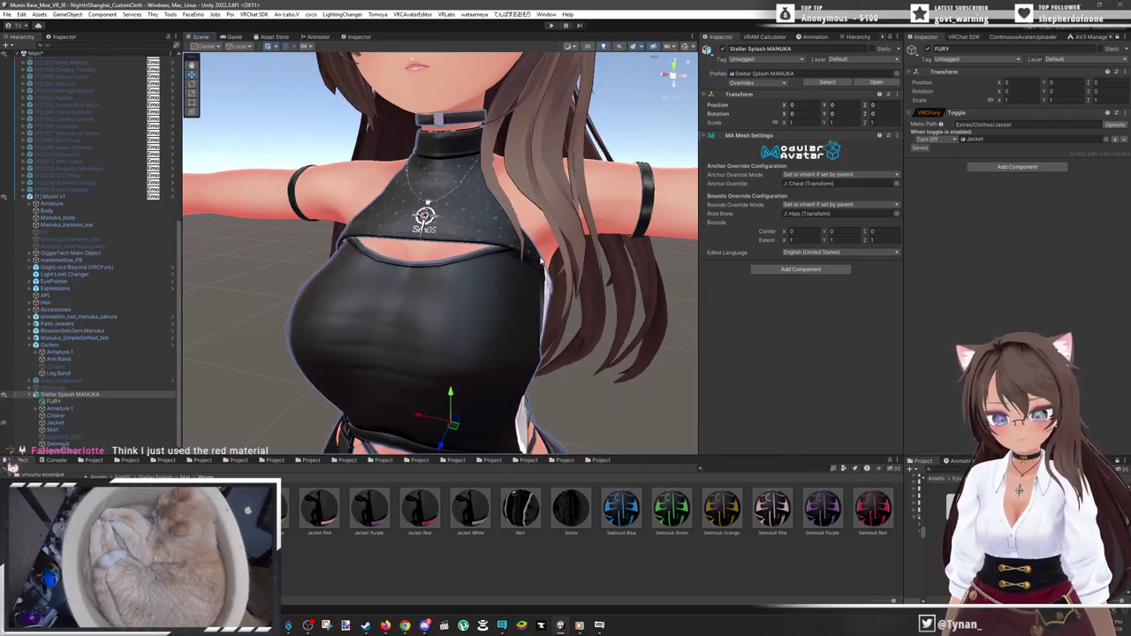
# - Try Swimsuit Red on the Swimsuit's Element 0, then undo back to Swimsuit White
pyautogui.click(541, 260)
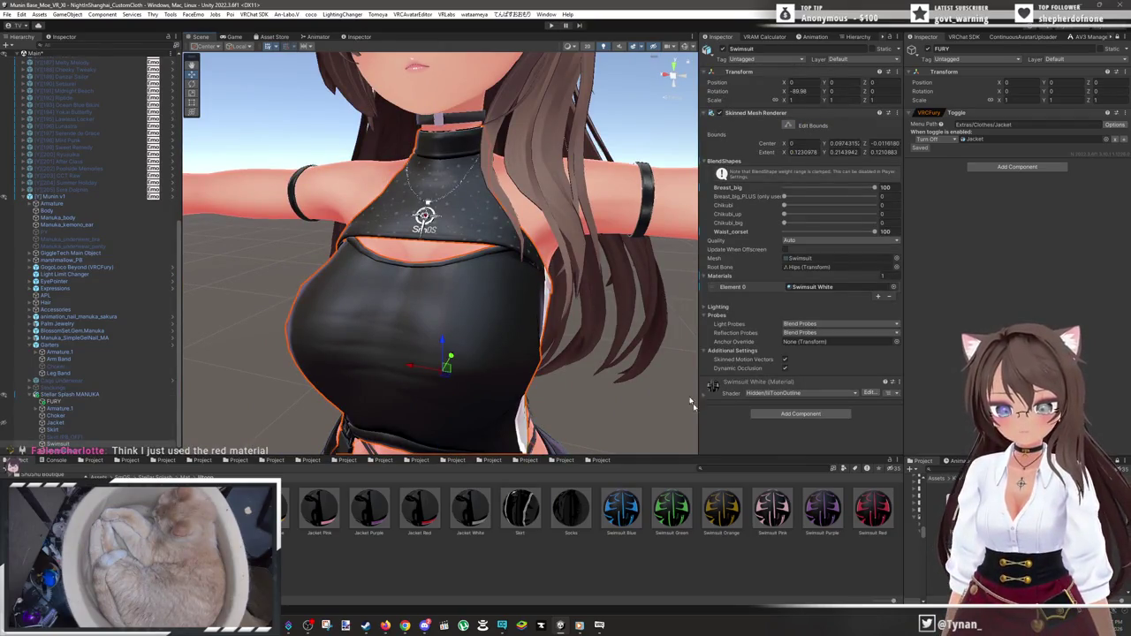
pyautogui.moveTo(855, 509); pyautogui.dragTo(822, 288)
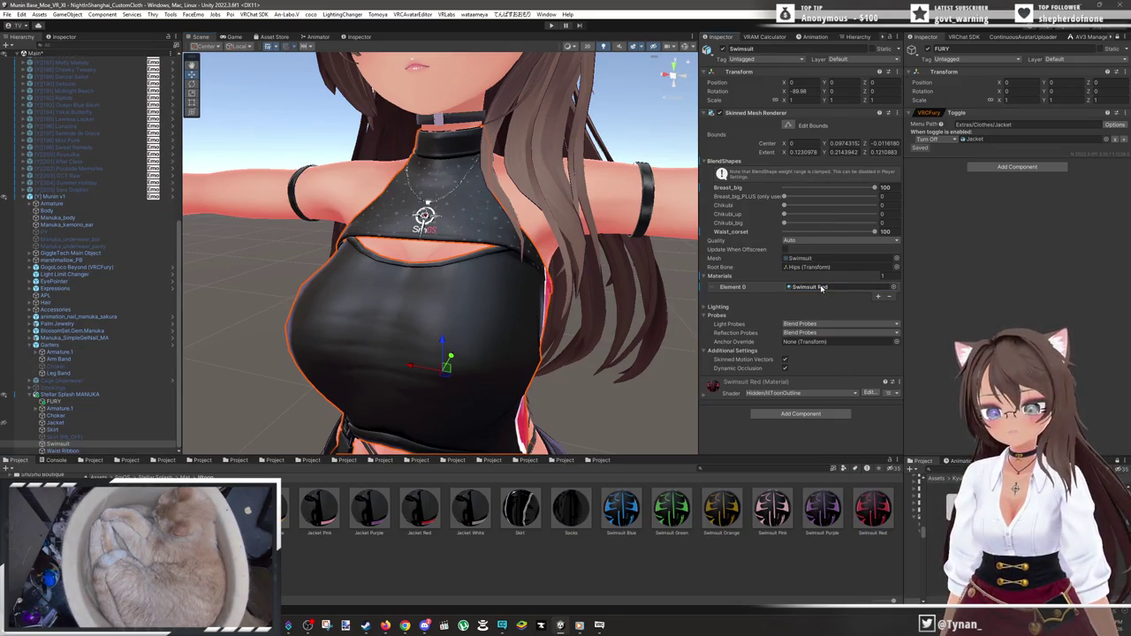
pyautogui.moveTo(415, 265); pyautogui.dragTo(363, 254)
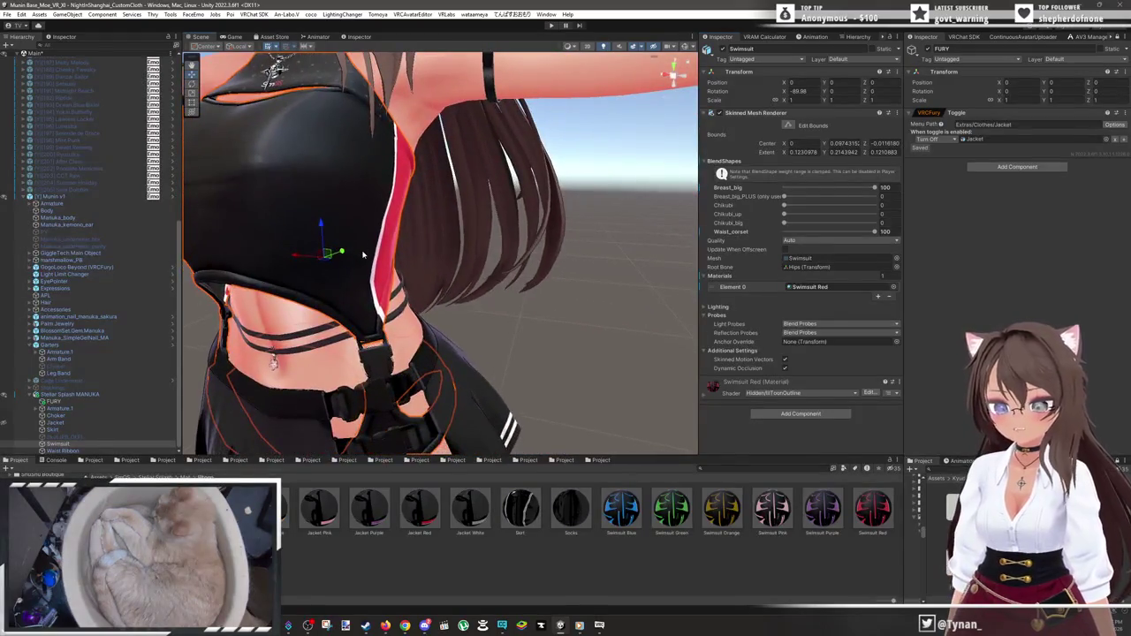
pyautogui.hotkey('ctrl', 'z')
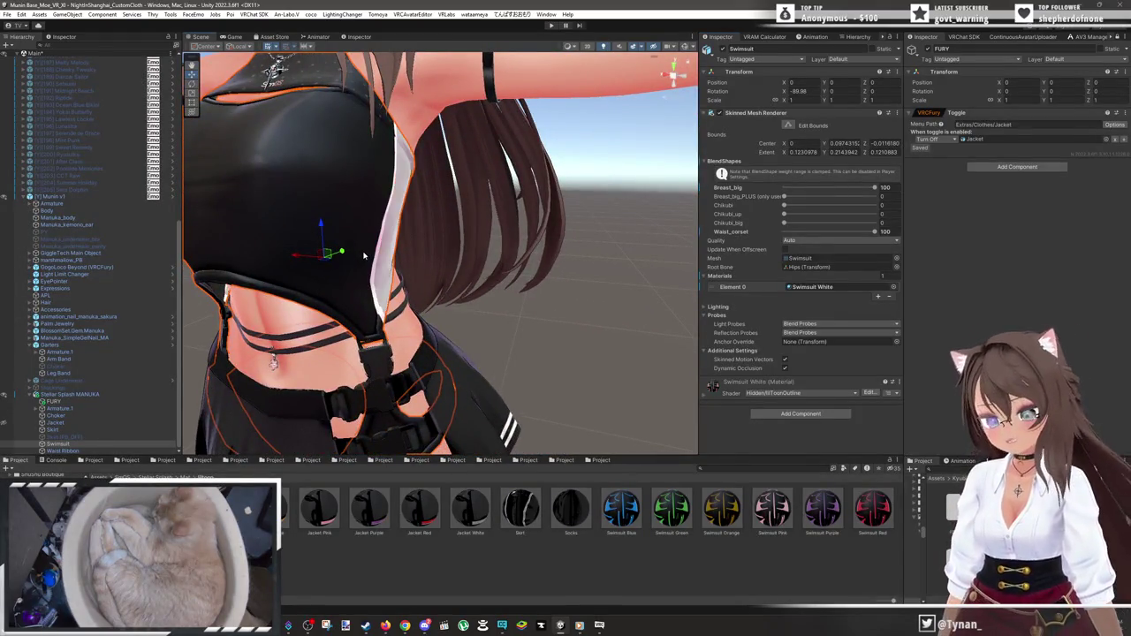
pyautogui.moveTo(377, 247)
pyautogui.mouseDown()
pyautogui.moveTo(478, 297)
pyautogui.moveTo(552, 290)
pyautogui.mouseUp()
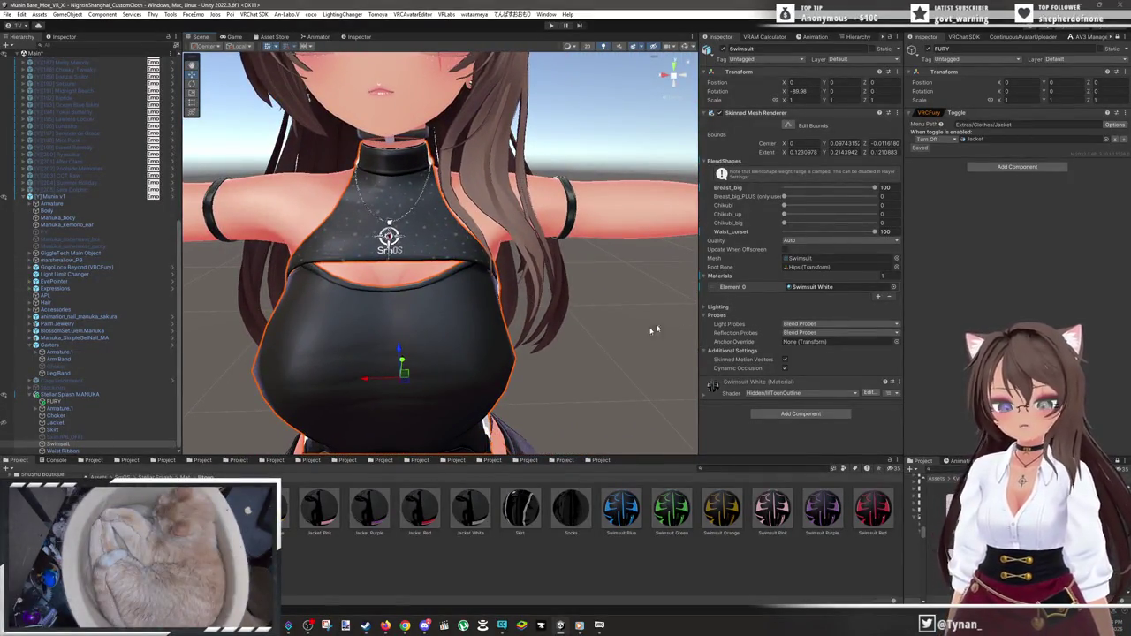
# - Add a second VRCFury Toggle with menu path Extras/Clothes/Skirt and a Turn Off object action
pyautogui.click(1125, 113)
pyautogui.click(1072, 193)
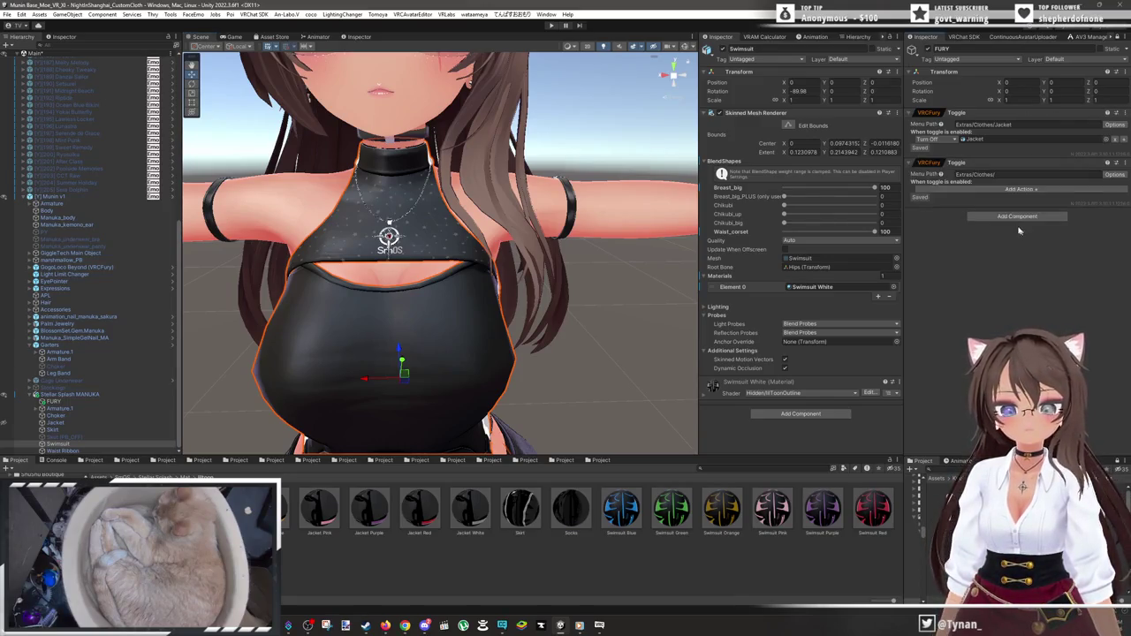
pyautogui.click(1004, 175)
pyautogui.click(1004, 175)
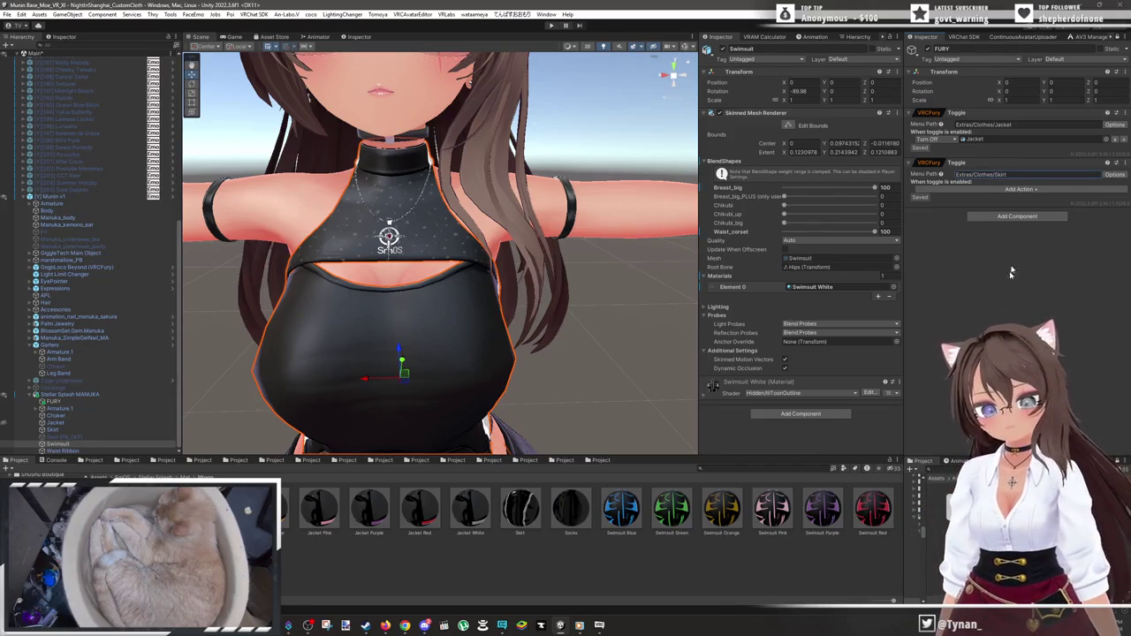
pyautogui.click(1046, 189)
pyautogui.click(1047, 279)
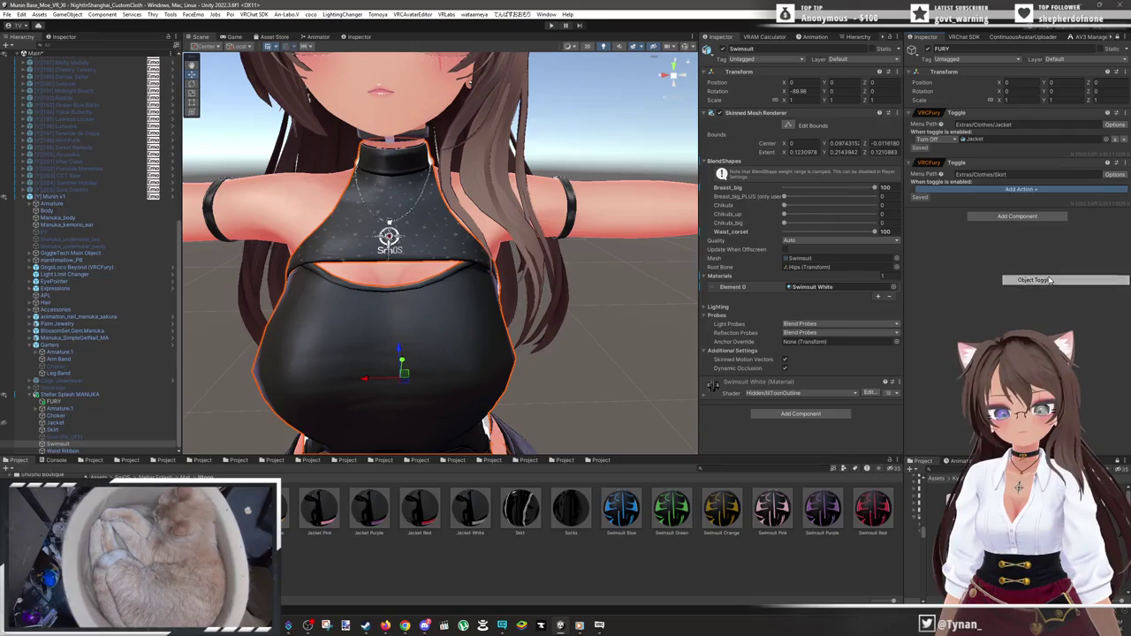
pyautogui.click(945, 188)
pyautogui.click(945, 205)
# - Assign the Skirt object to the toggle's Turn Off action
pyautogui.scroll(-3, 589, 339)
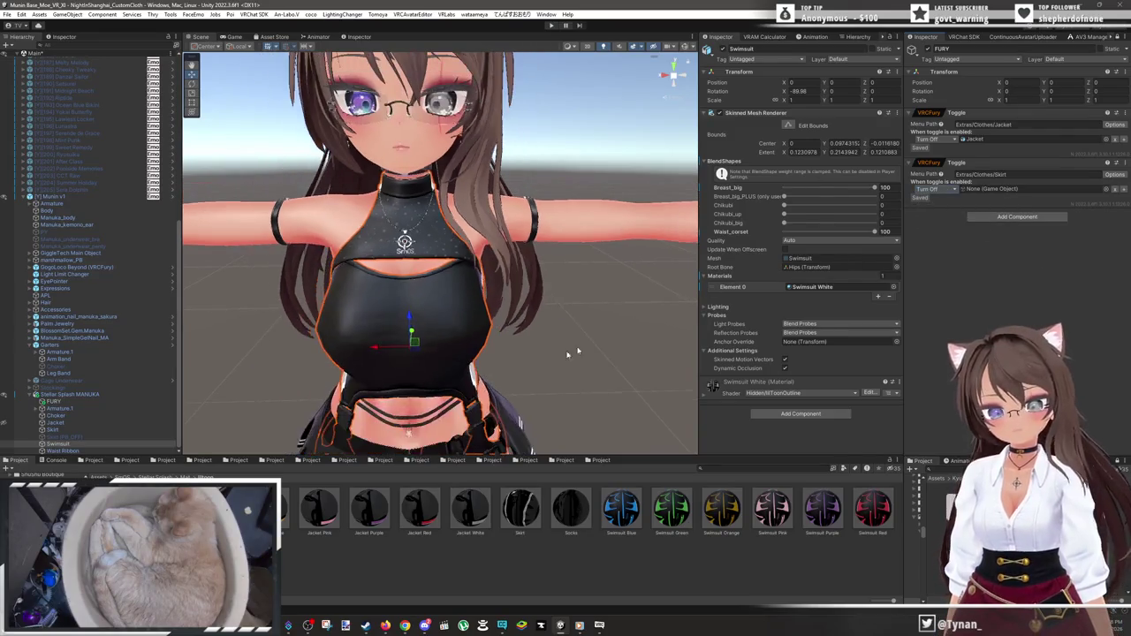
pyautogui.moveTo(460, 277); pyautogui.dragTo(400, 68)
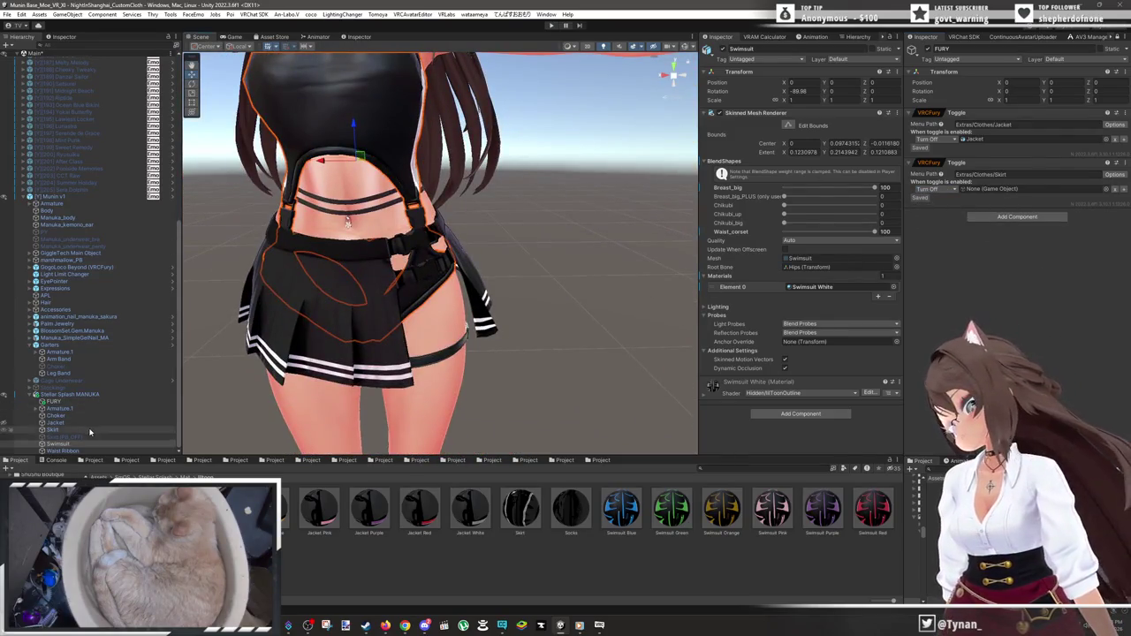
pyautogui.moveTo(53, 429); pyautogui.dragTo(1016, 188)
pyautogui.moveTo(460, 408)
pyautogui.mouseDown()
pyautogui.moveTo(461, 151)
pyautogui.moveTo(487, 89)
pyautogui.moveTo(481, 66)
pyautogui.moveTo(495, 256)
pyautogui.mouseUp()
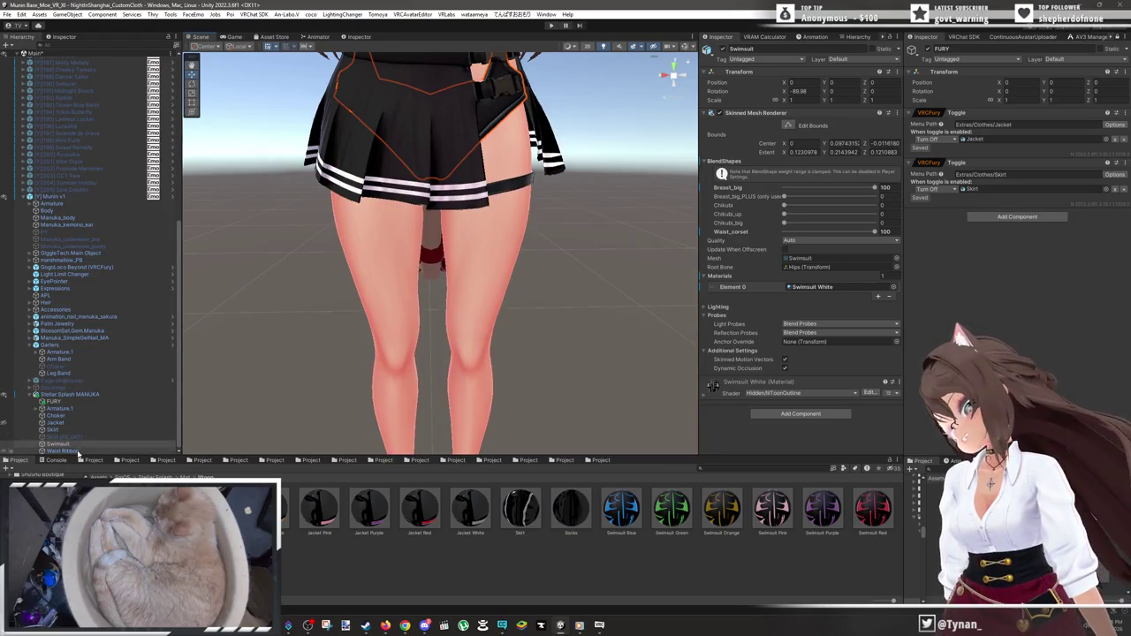
pyautogui.click(78, 451)
pyautogui.moveTo(424, 292)
pyautogui.mouseDown()
pyautogui.moveTo(524, 335)
pyautogui.moveTo(542, 275)
pyautogui.moveTo(499, 219)
pyautogui.moveTo(548, 221)
pyautogui.mouseUp()
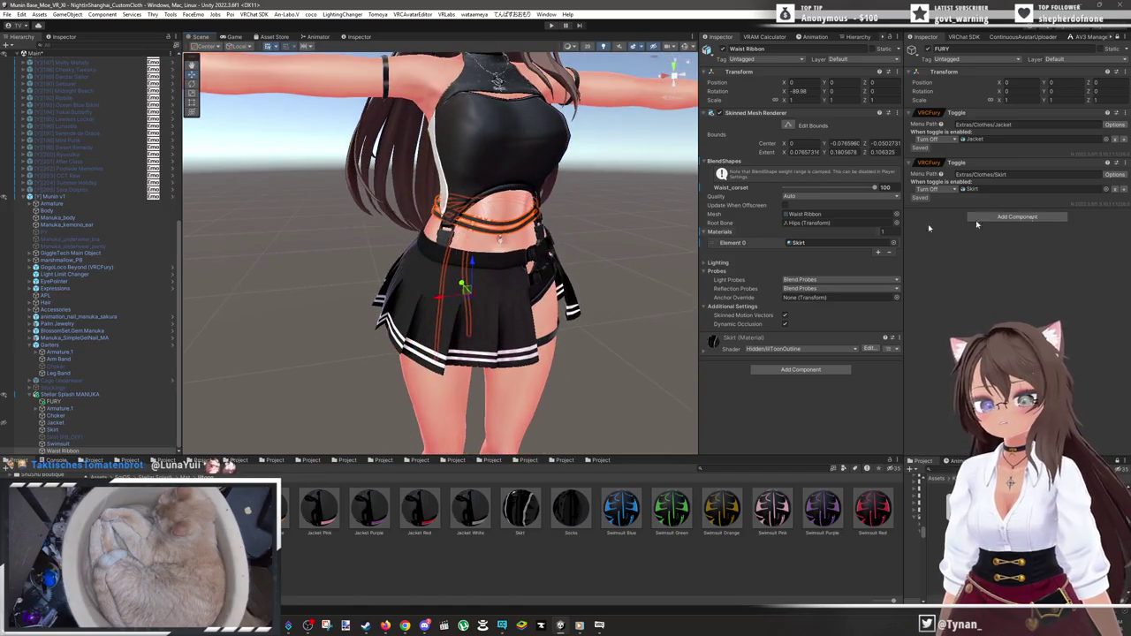
pyautogui.click(1123, 164)
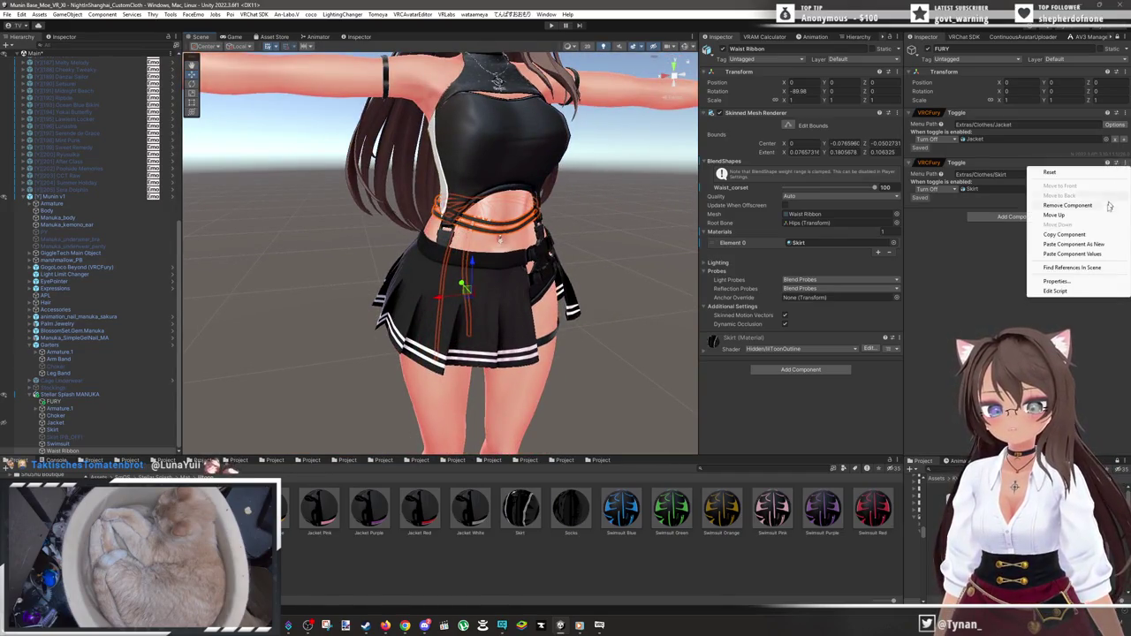
# - Add an Extras/Clothes/Ribbon toggle turning off Waist Ribbon, moved above the Skirt toggle
pyautogui.click(1092, 244)
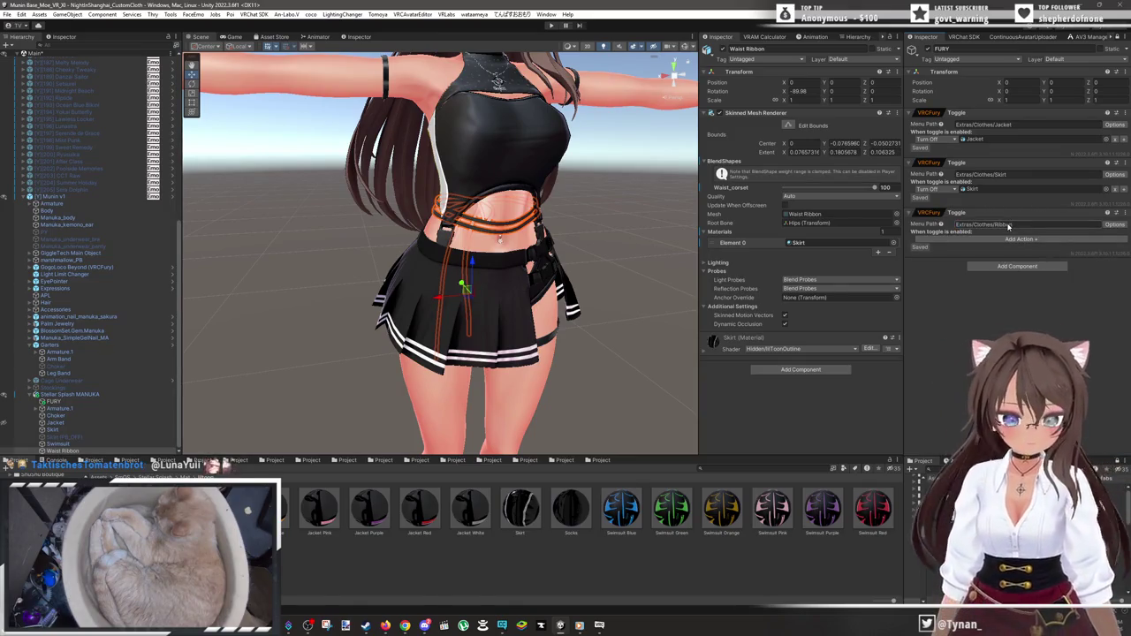
pyautogui.click(1018, 241)
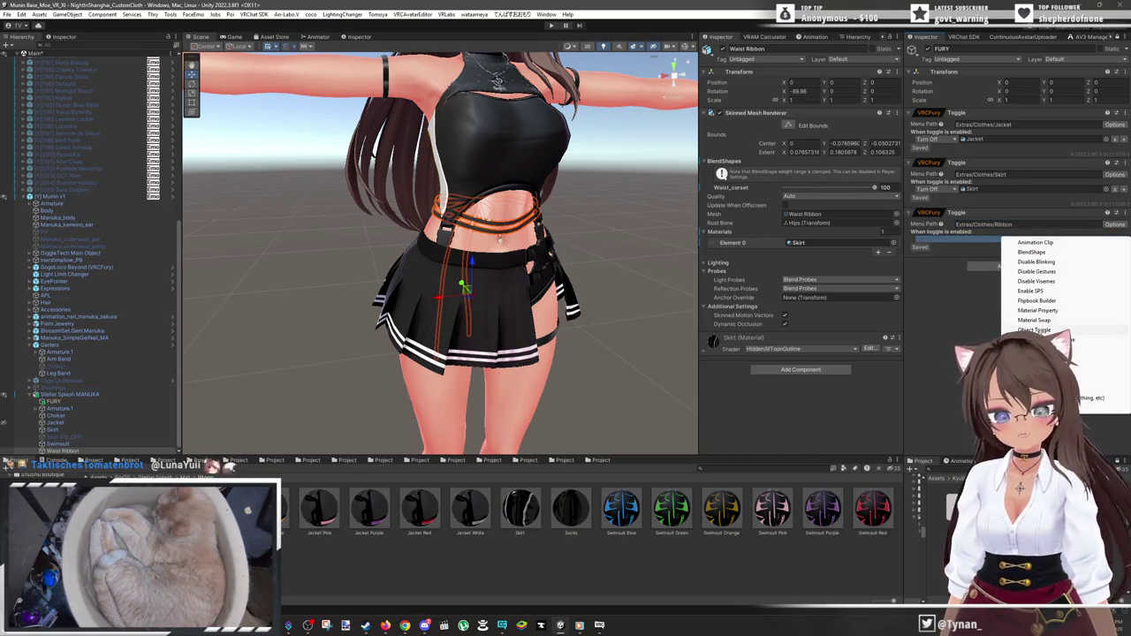
pyautogui.click(1034, 252)
pyautogui.click(949, 238)
pyautogui.click(952, 257)
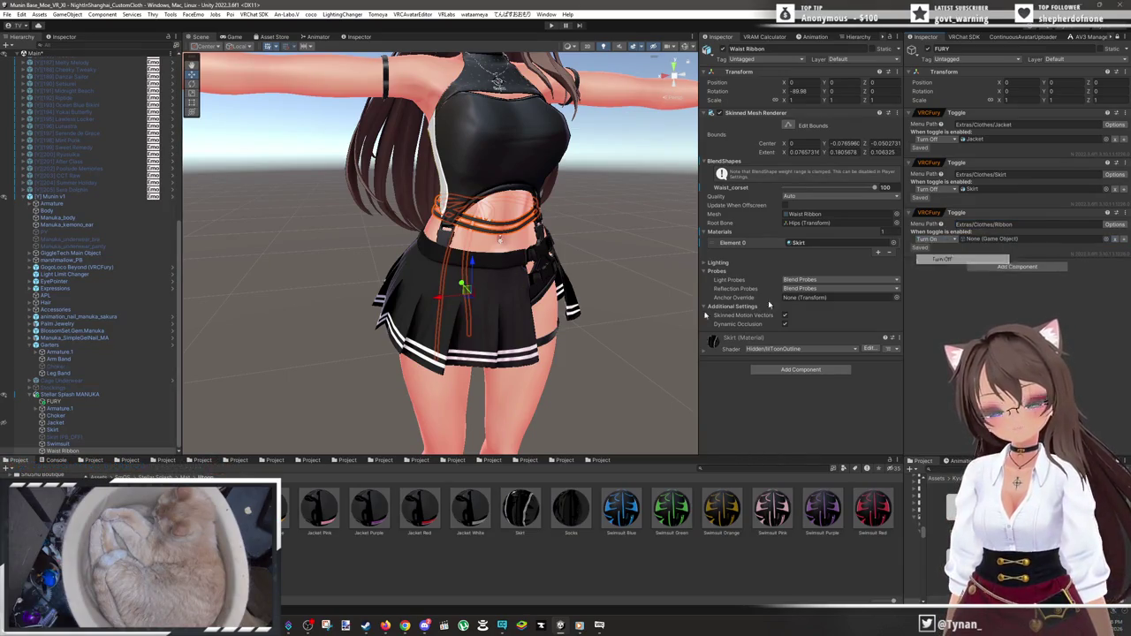
pyautogui.moveTo(81, 451)
pyautogui.mouseDown()
pyautogui.moveTo(530, 371)
pyautogui.moveTo(975, 245)
pyautogui.mouseUp()
pyautogui.rightClick(997, 219)
pyautogui.click(1023, 264)
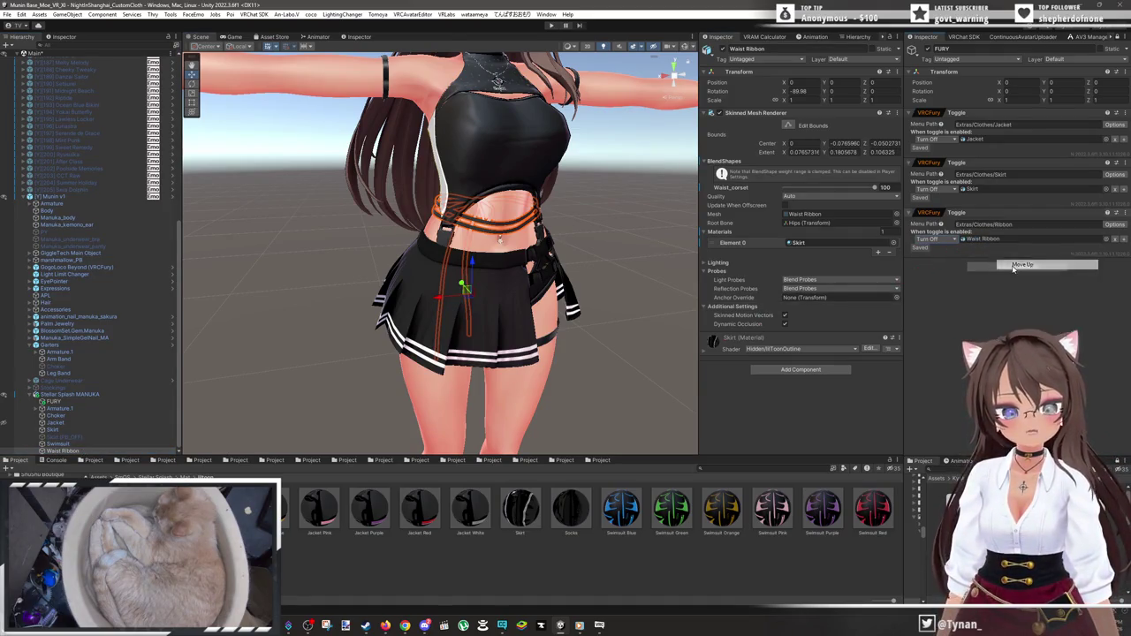
# - Paste the toggle as new, retitle it Extras/Clothes/Garters, and make it turn off Leg Band
pyautogui.click(1117, 213)
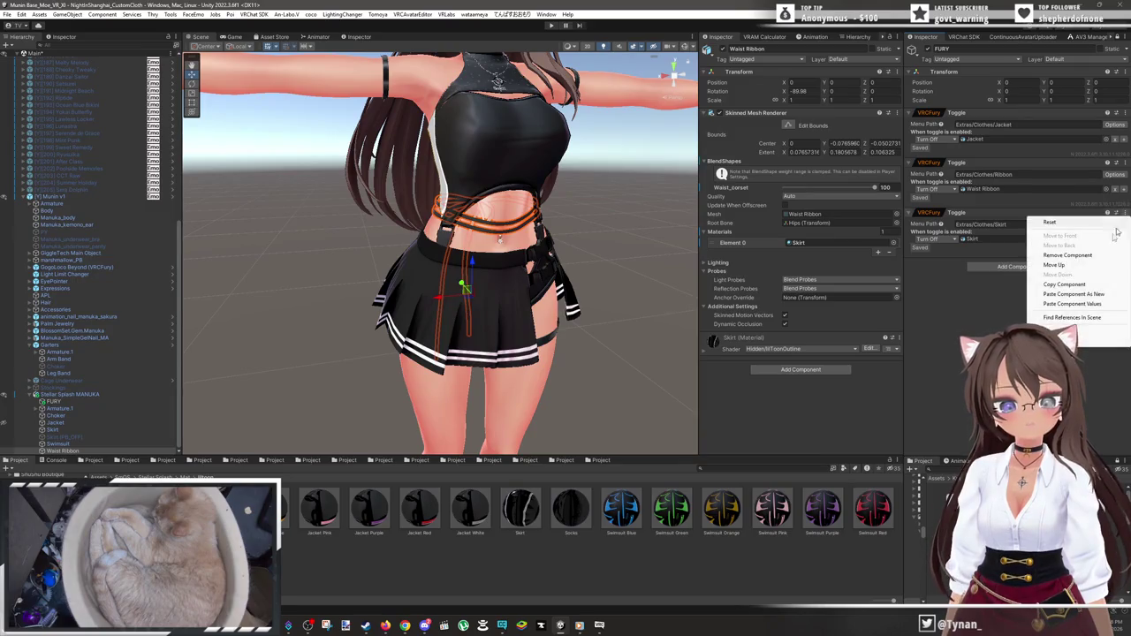
pyautogui.click(1085, 294)
pyautogui.click(1021, 276)
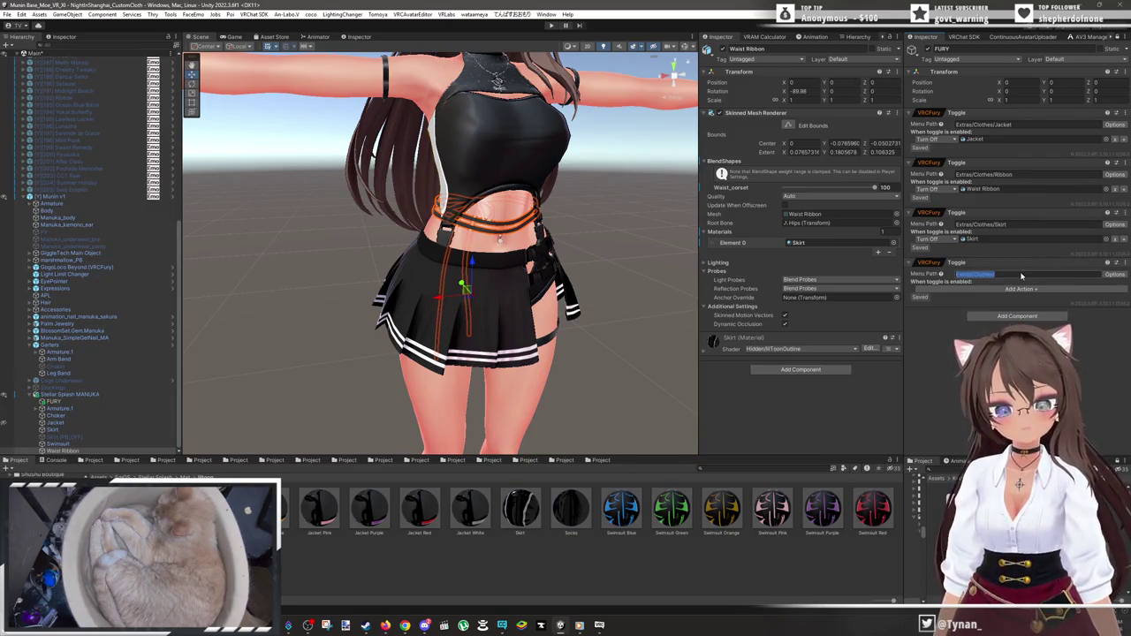
pyautogui.press('End')
pyautogui.press('BackSpace')
pyautogui.press('BackSpace')
pyautogui.press('BackSpace')
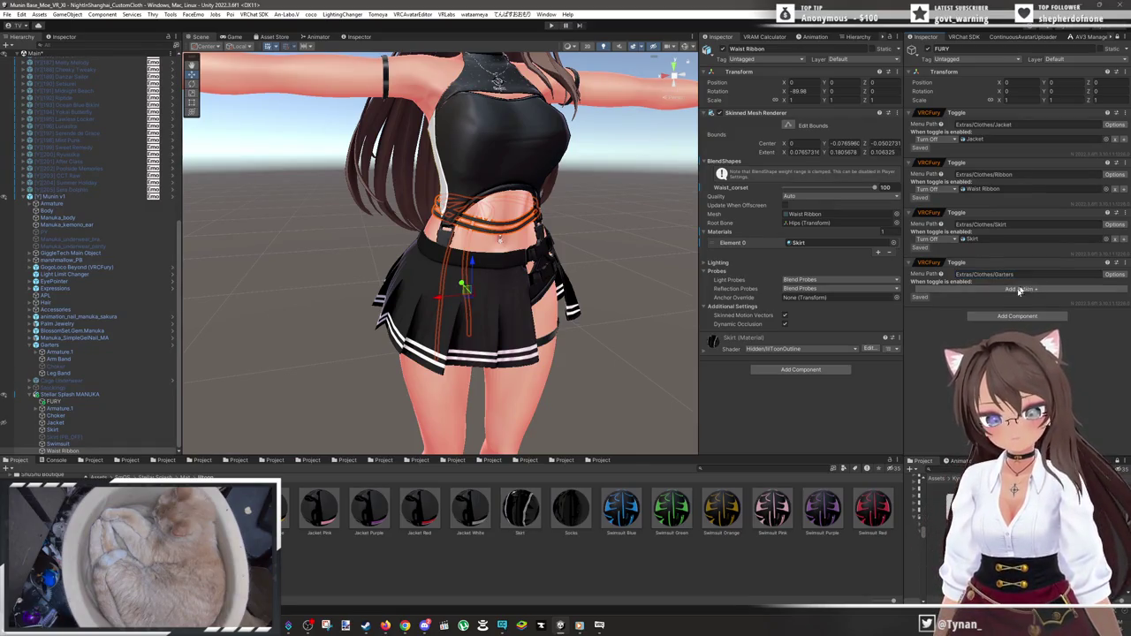
pyautogui.click(1025, 289)
pyautogui.press('Escape')
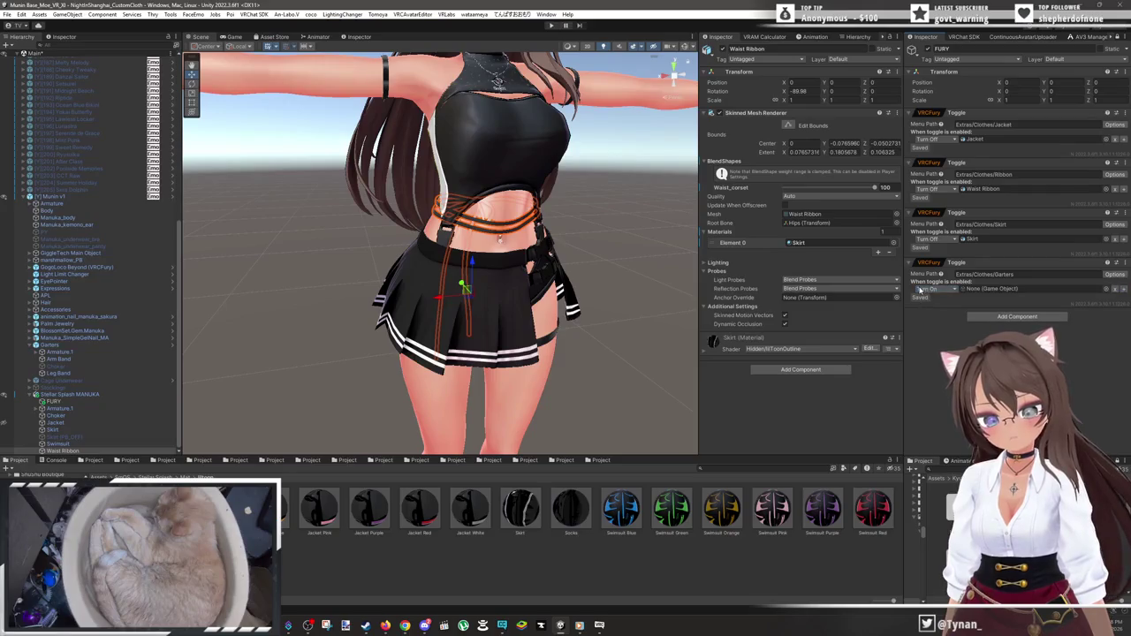
pyautogui.click(920, 290)
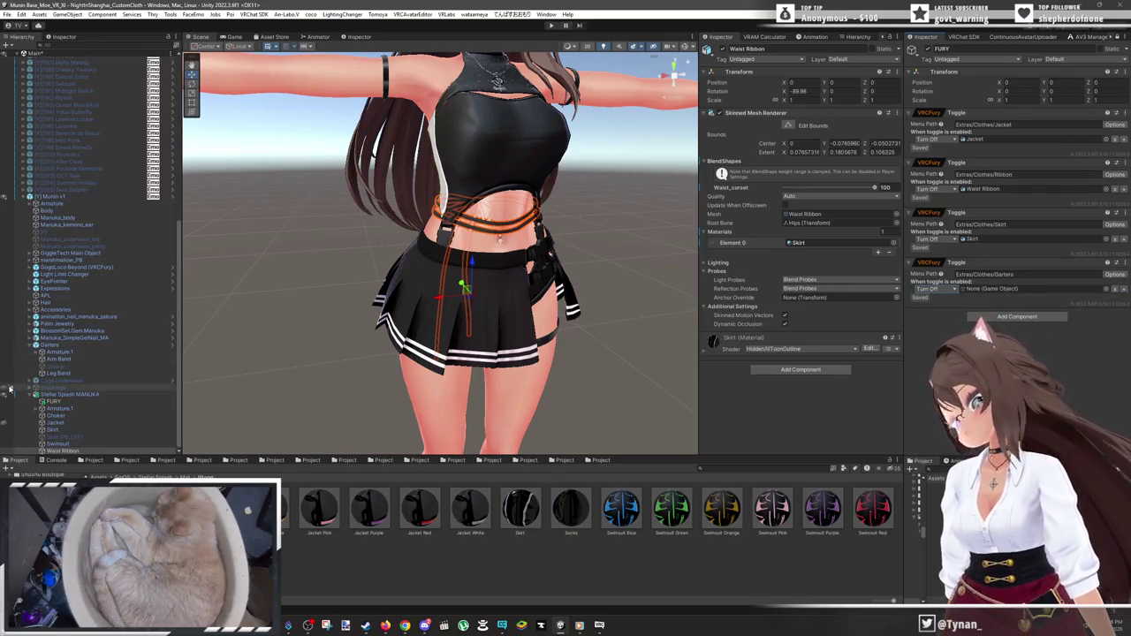
pyautogui.moveTo(28, 371)
pyautogui.mouseDown()
pyautogui.moveTo(795, 371)
pyautogui.moveTo(1025, 290)
pyautogui.mouseUp()
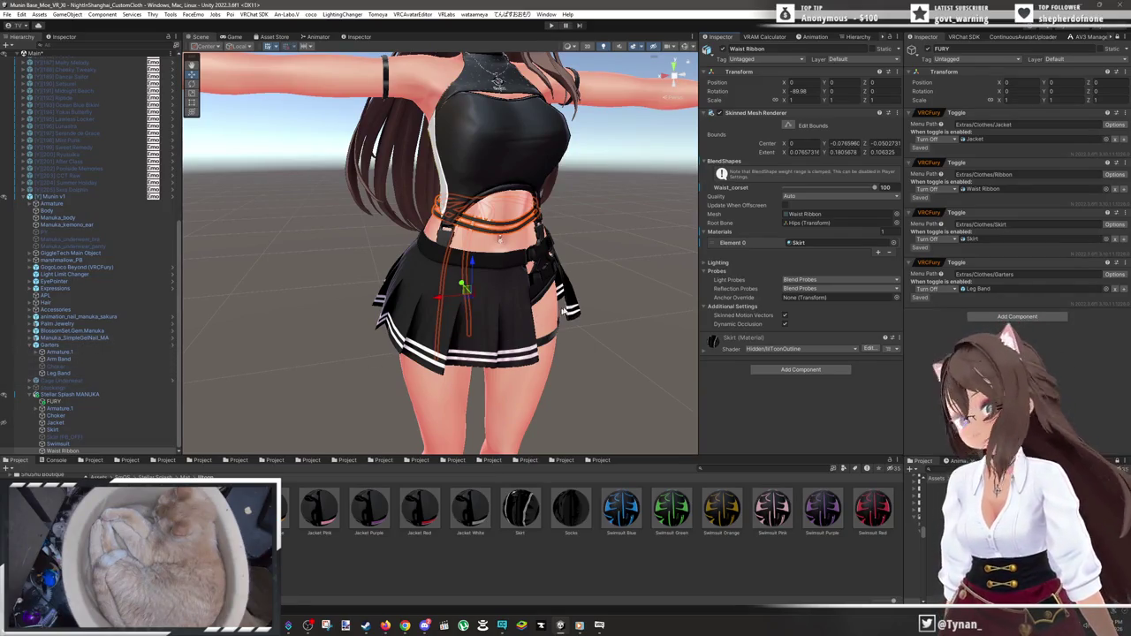
pyautogui.scroll(-3, 580, 296)
pyautogui.moveTo(607, 288)
pyautogui.mouseDown()
pyautogui.moveTo(589, 297)
pyautogui.moveTo(518, 245)
pyautogui.moveTo(515, 365)
pyautogui.moveTo(512, 332)
pyautogui.moveTo(482, 323)
pyautogui.mouseUp()
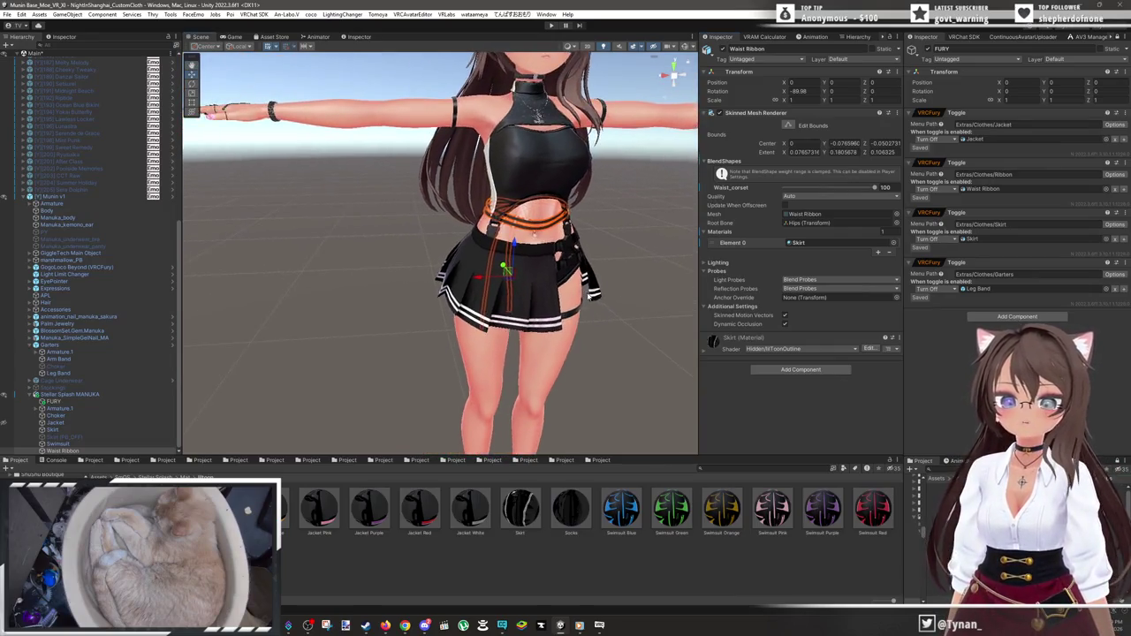
pyautogui.scroll(-3, 587, 295)
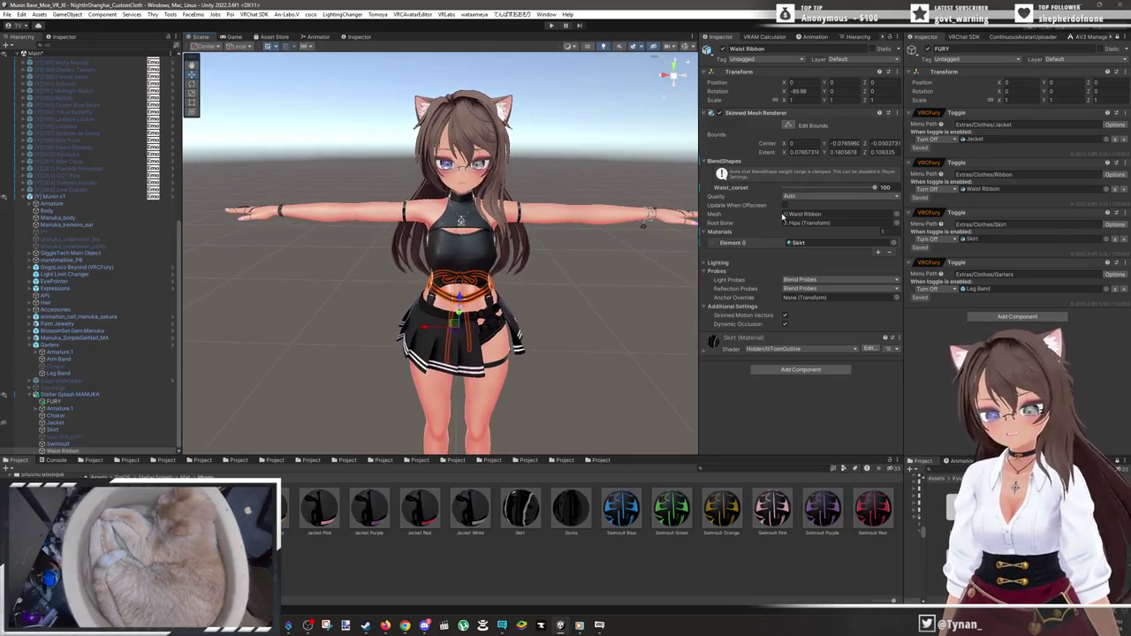
# - Unhide the jacket, then delete the Cage Underwear and Stockings objects
pyautogui.click(7, 423)
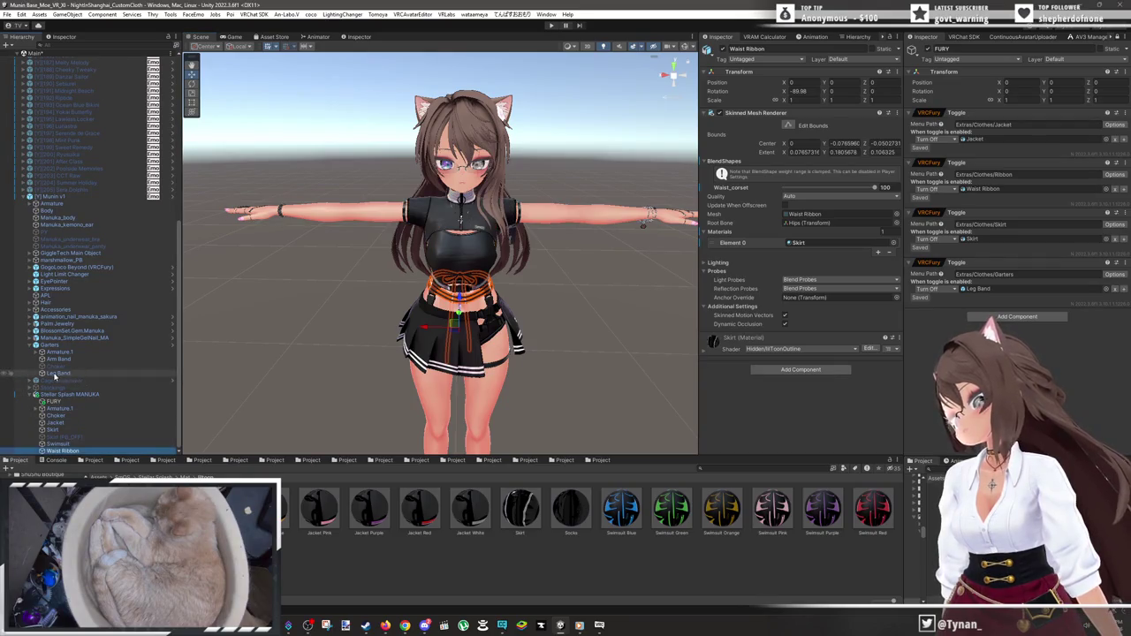
pyautogui.click(32, 344)
pyautogui.click(80, 386)
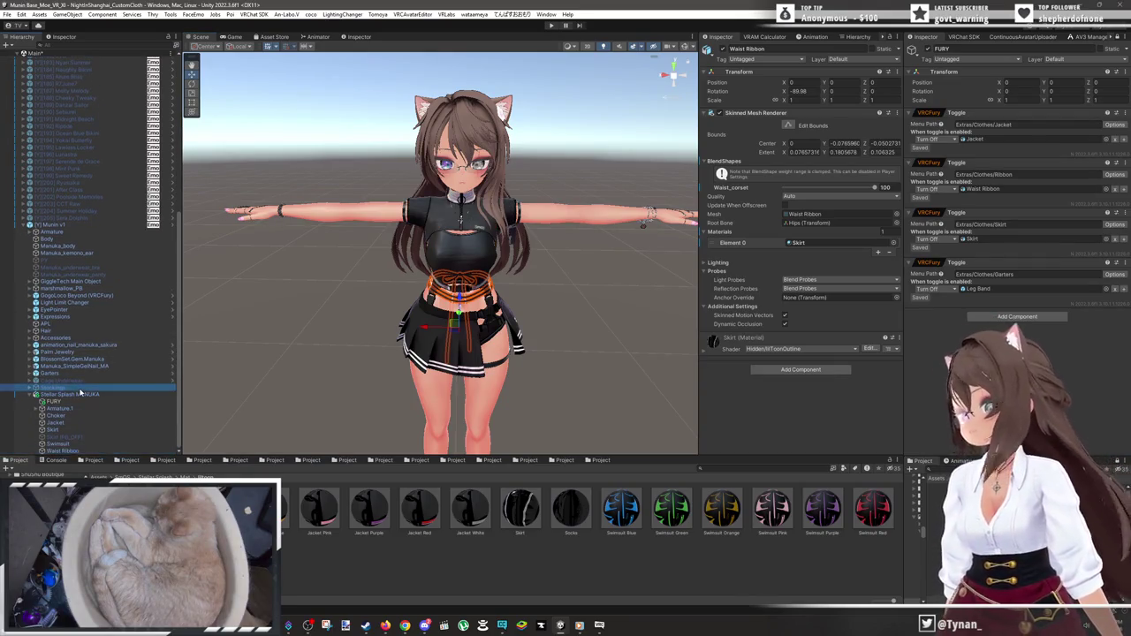
pyautogui.press('f')
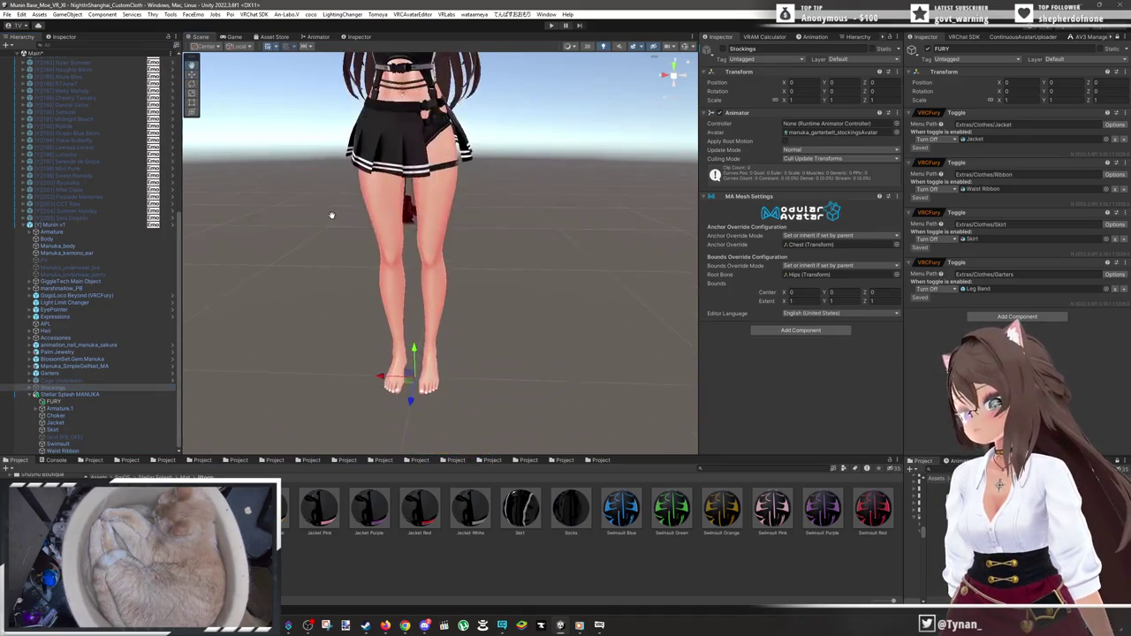
pyautogui.press('f')
pyautogui.keyDown('ctrl'); pyautogui.click(113, 380); pyautogui.keyUp('ctrl')
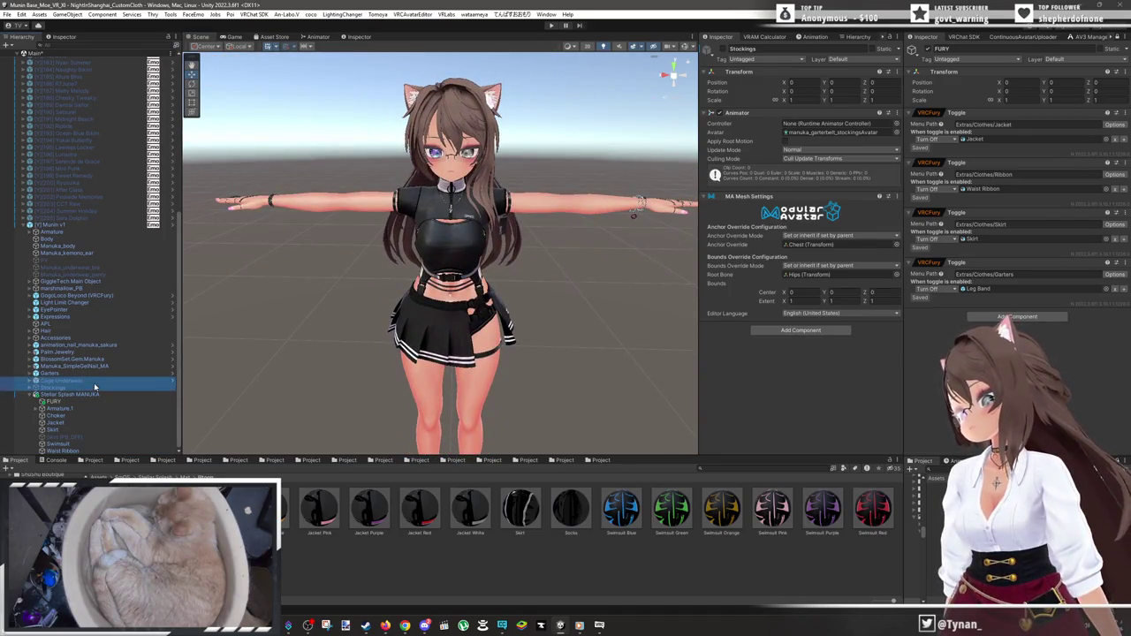
pyautogui.keyDown('ctrl'); pyautogui.click(92, 274); pyautogui.keyUp('ctrl')
pyautogui.keyDown('ctrl'); pyautogui.click(94, 268); pyautogui.keyUp('ctrl')
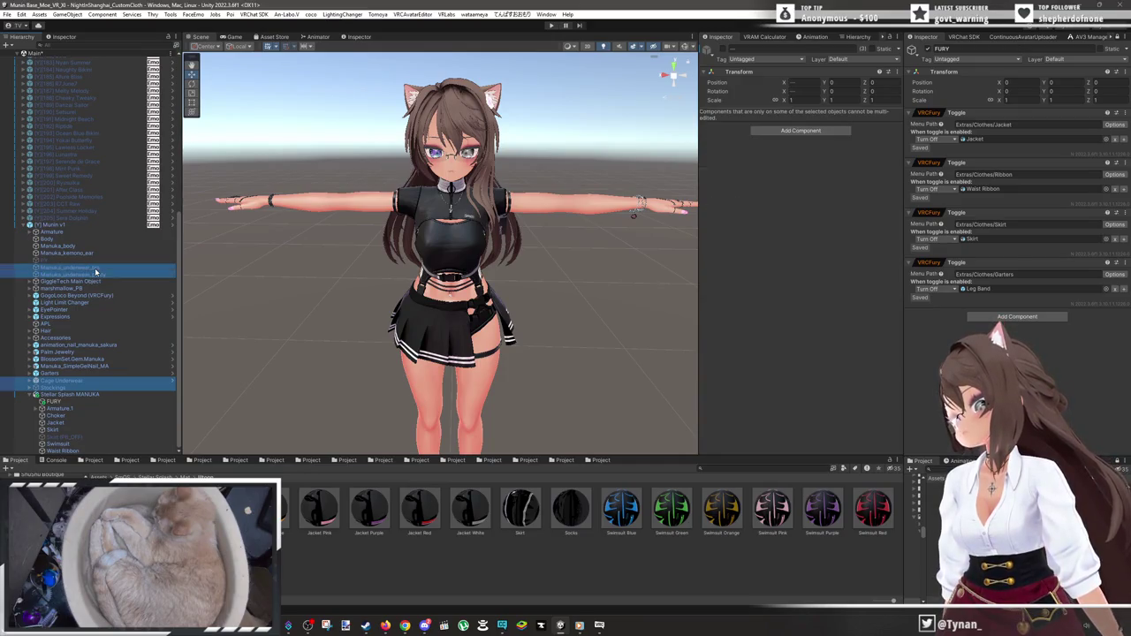
pyautogui.press('Delete')
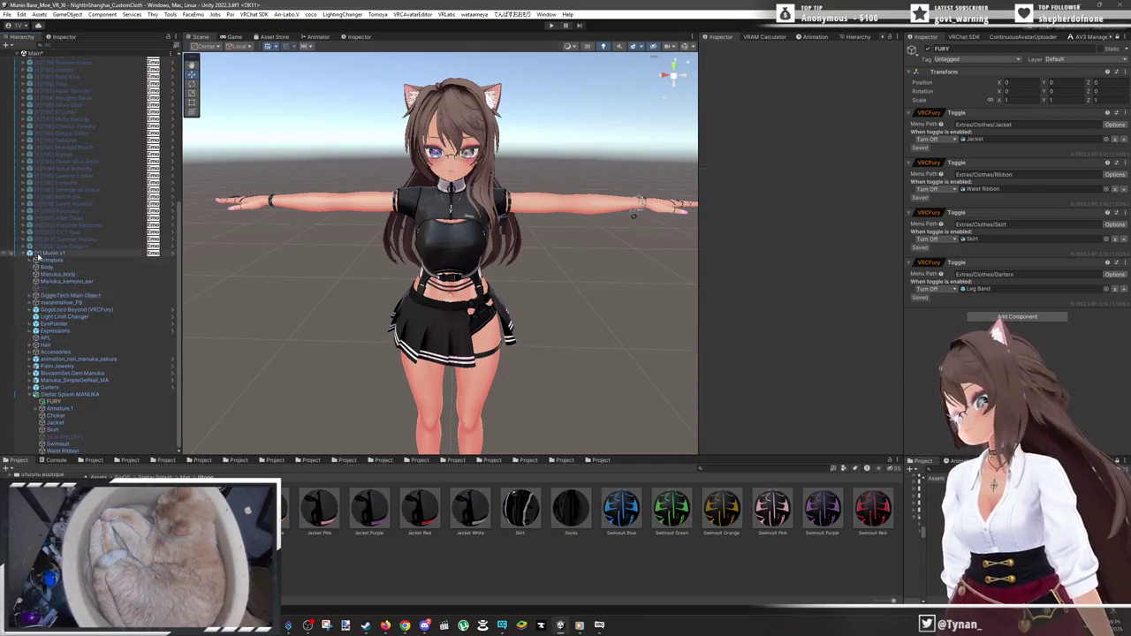
# - Rename the avatar root from [Y] Munin v1 to [Y] [206] Stellar Splash and open the VRChat SDK Builder
pyautogui.click(30, 253)
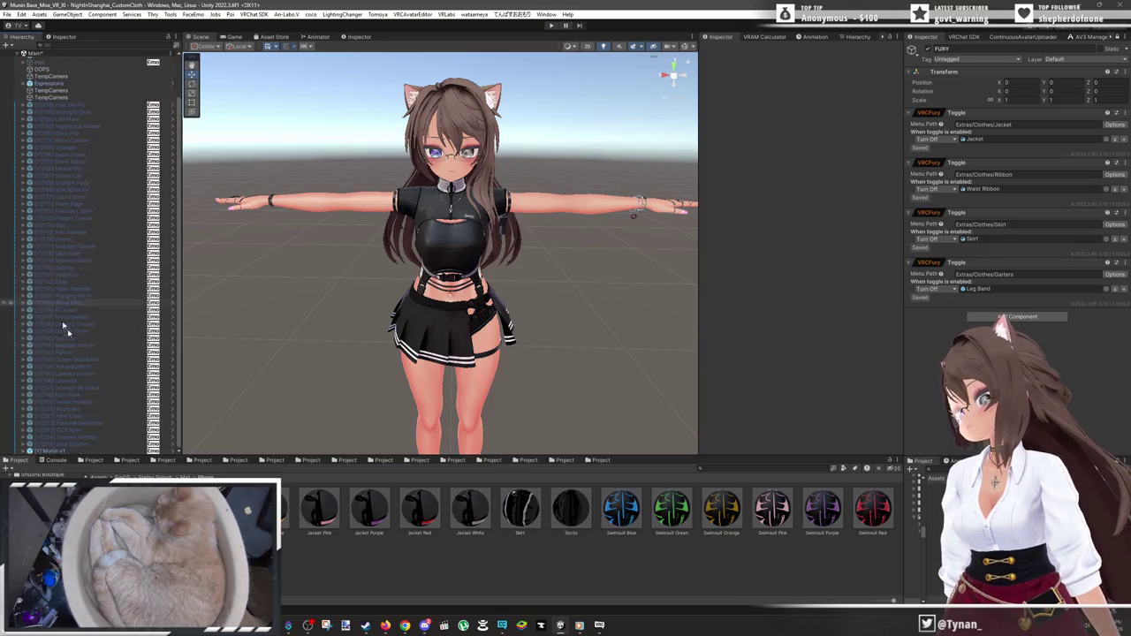
pyautogui.click(994, 113)
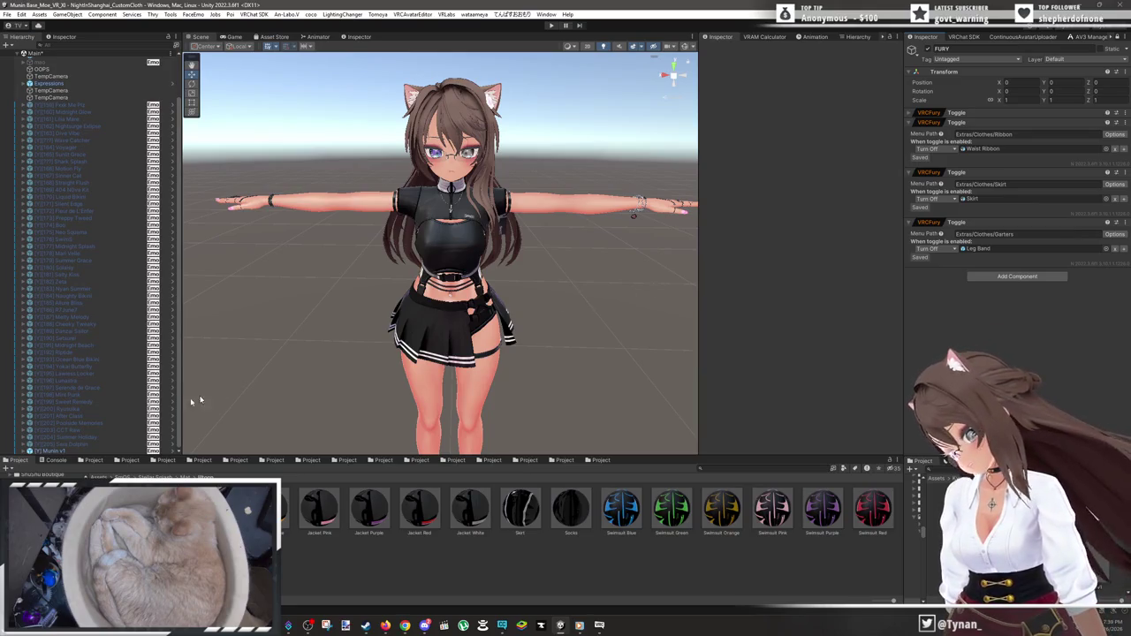
pyautogui.click(63, 452)
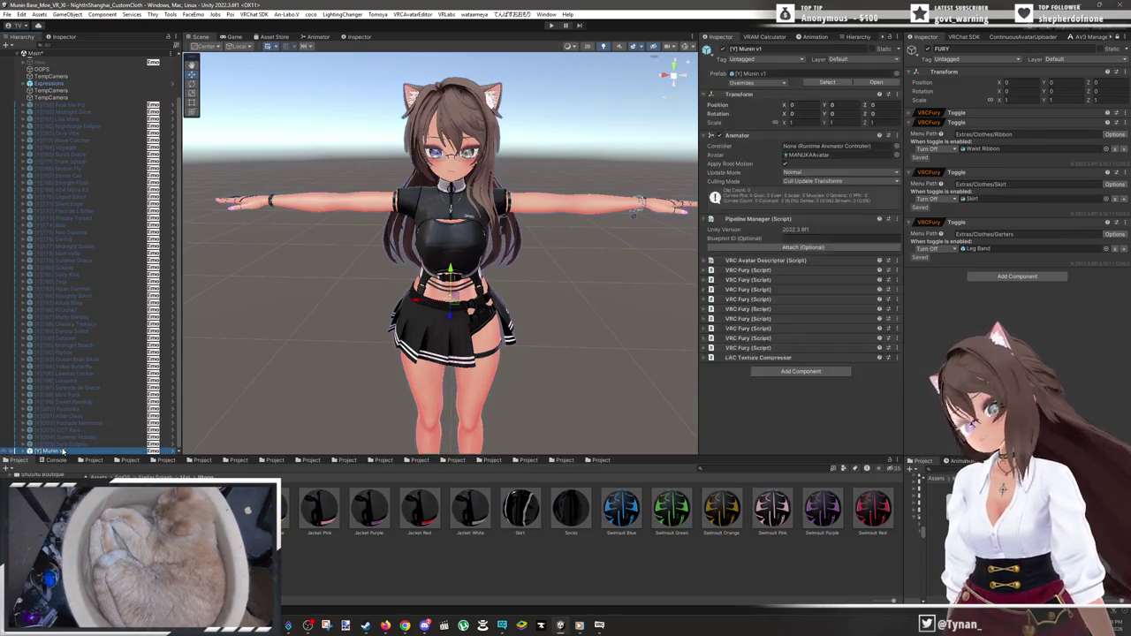
pyautogui.click(794, 48)
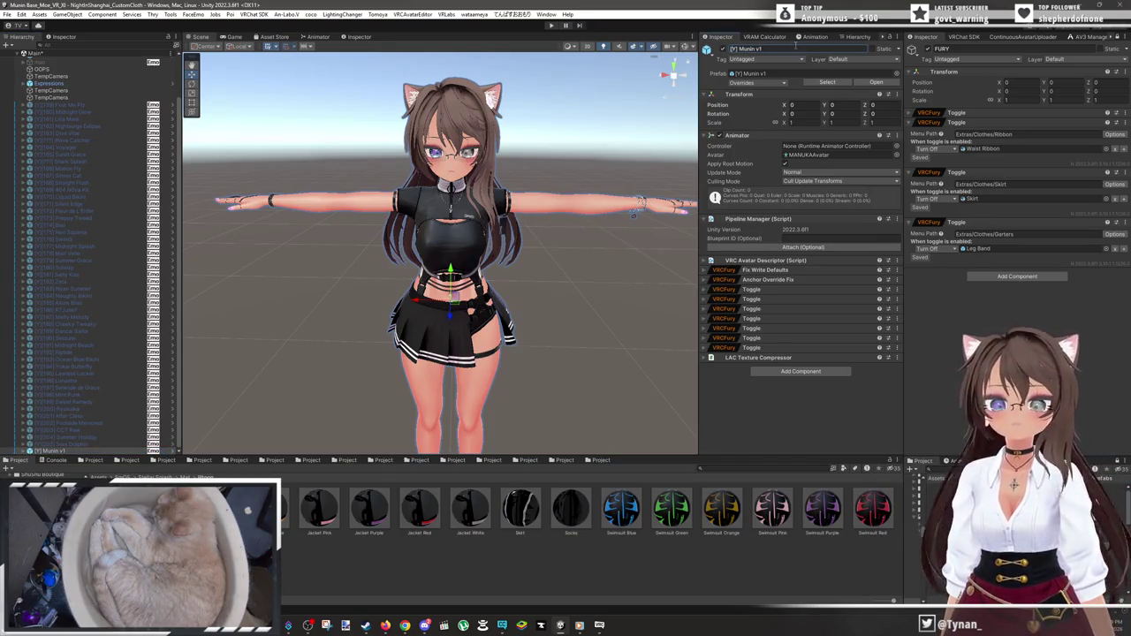
pyautogui.press('BackSpace')
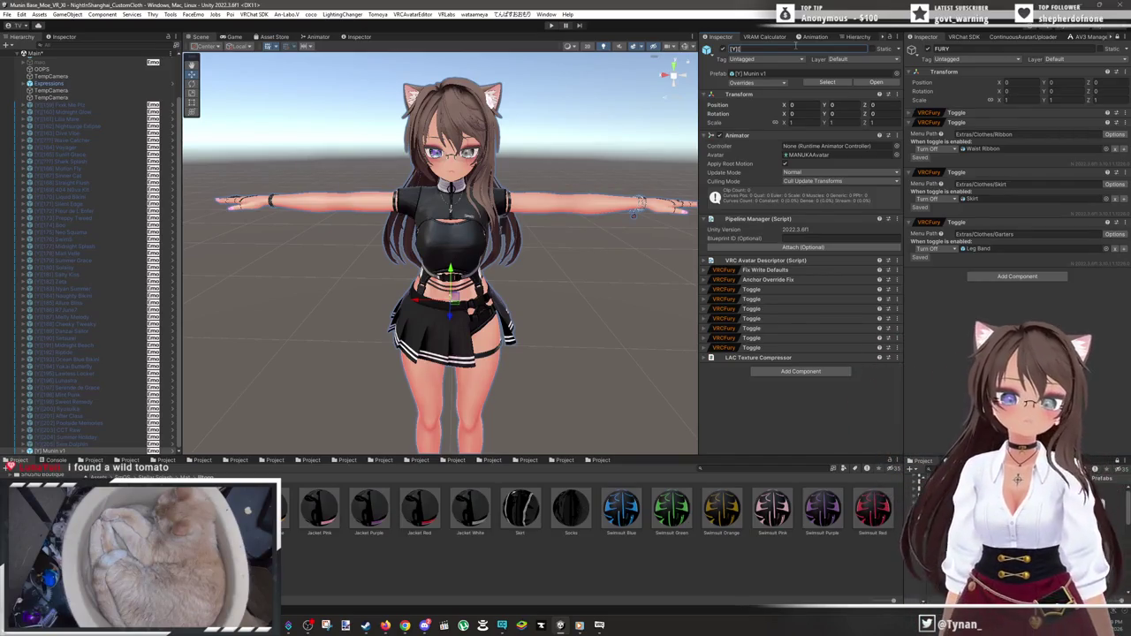
pyautogui.write('[206')
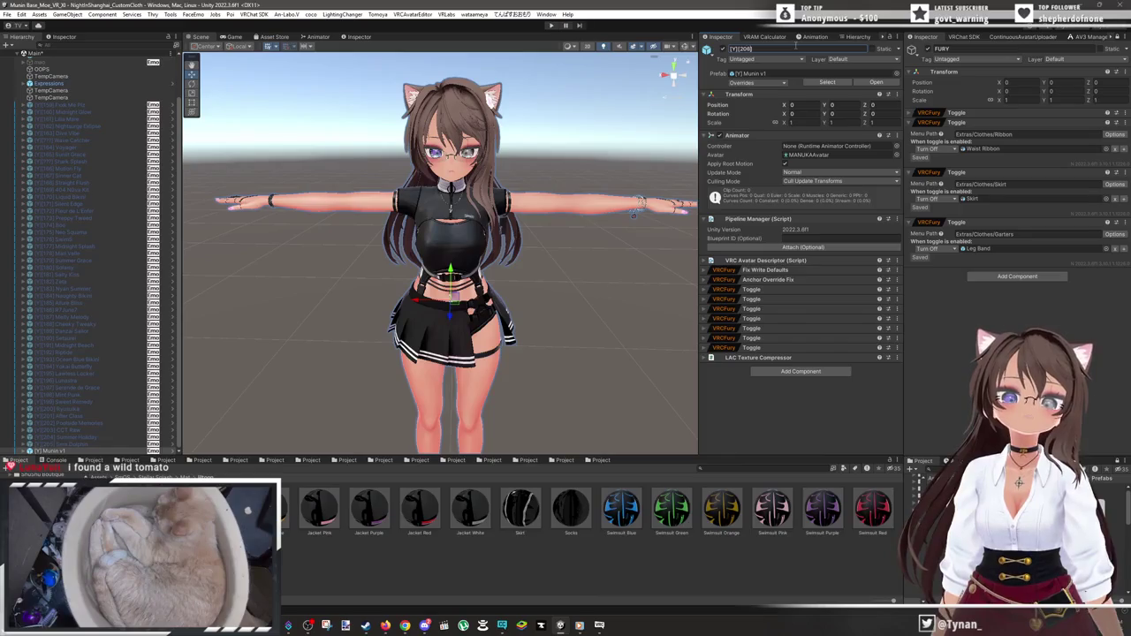
pyautogui.write(' Sk')
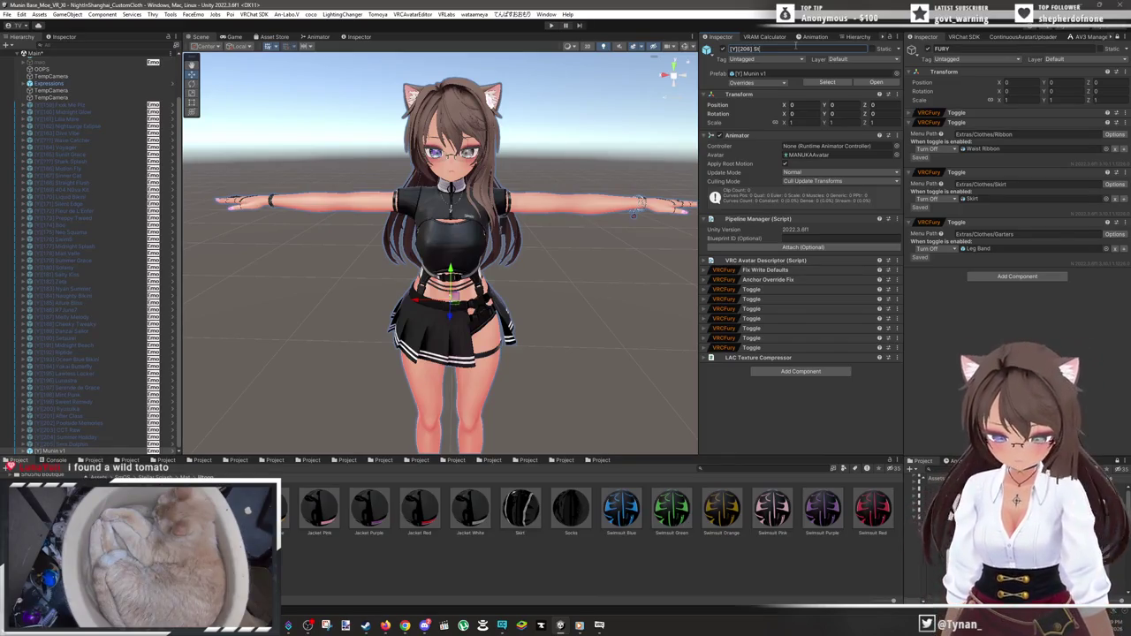
pyautogui.write('ar Splash')
pyautogui.press('Return')
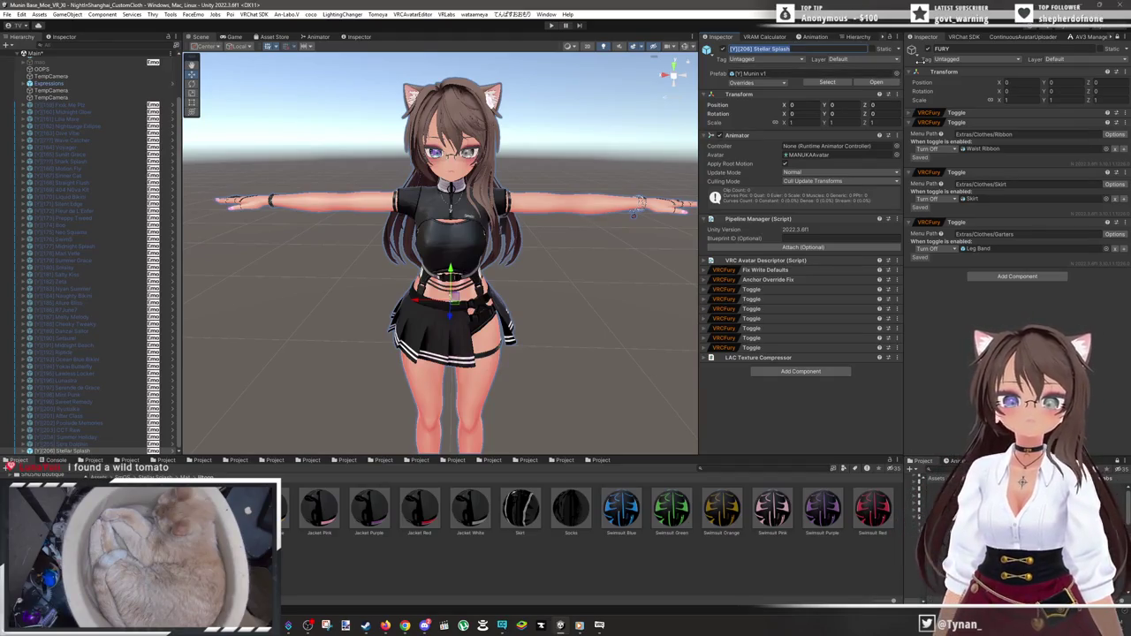
pyautogui.click(961, 37)
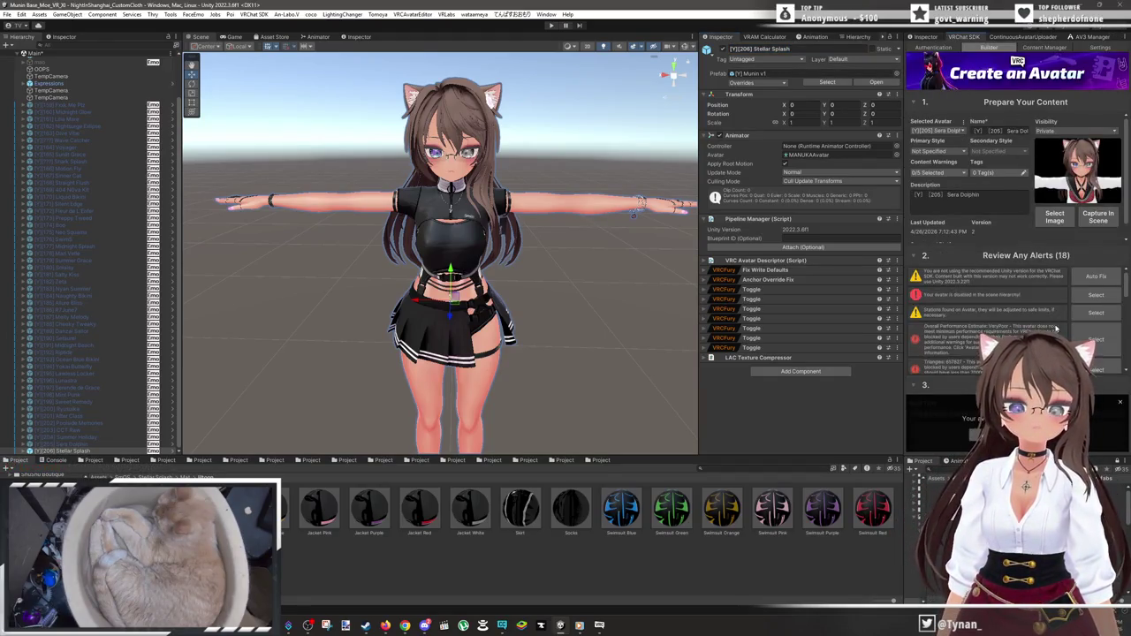
# - Capture a zoomed-in face close-up as the avatar's thumbnail, then build and upload the avatar
pyautogui.click(1017, 131)
pyautogui.click(1102, 217)
pyautogui.scroll(5, 517, 330)
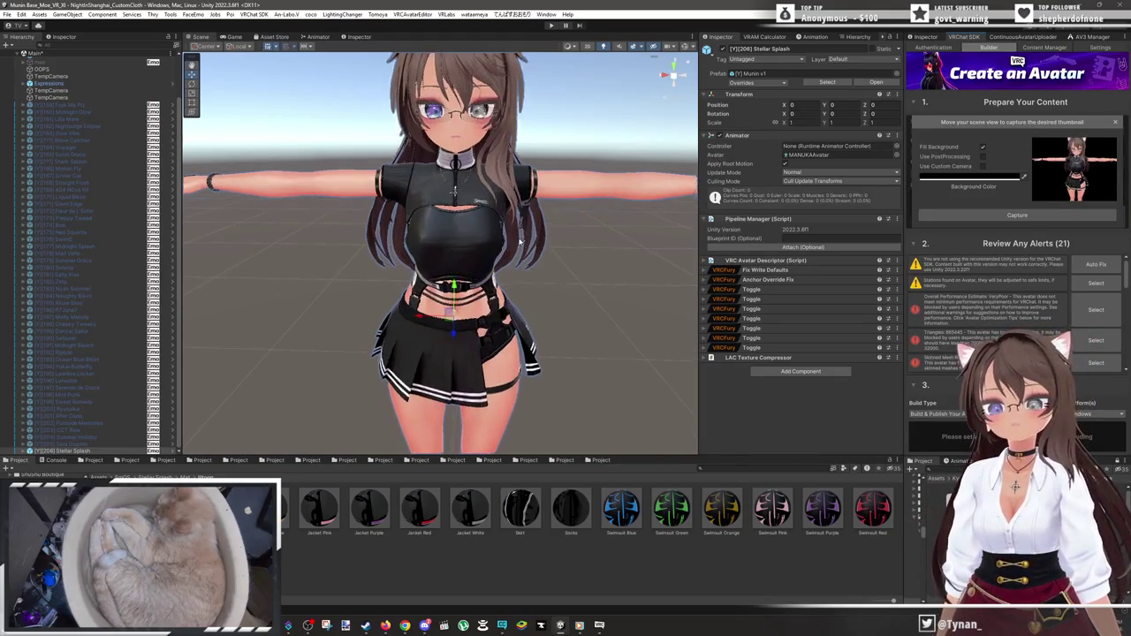
pyautogui.scroll(5, 542, 190)
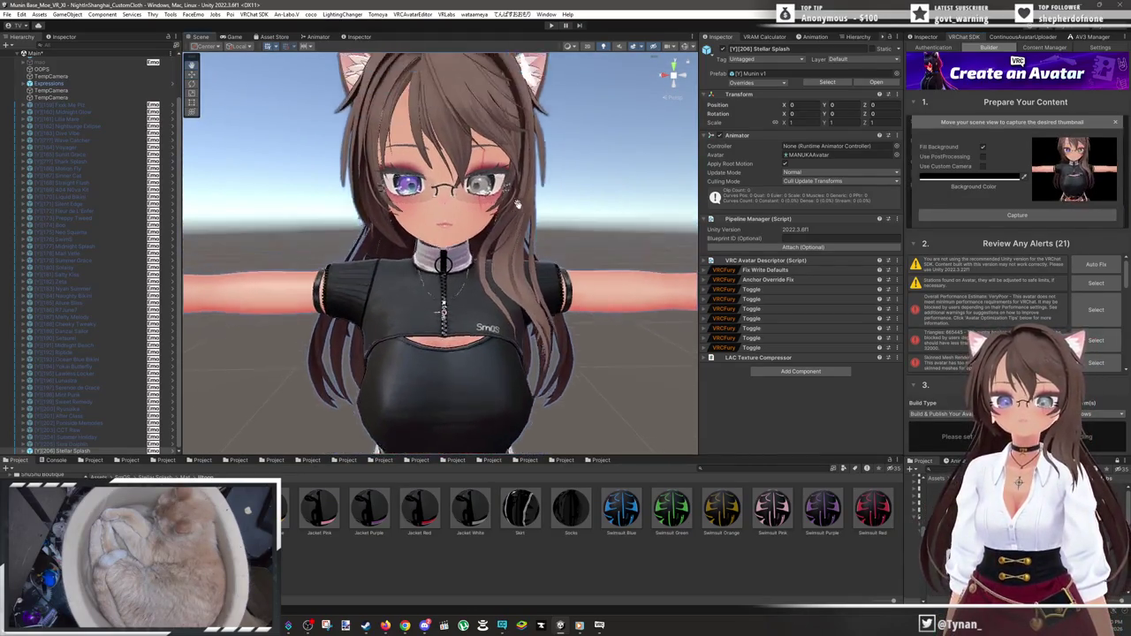
pyautogui.scroll(4, 513, 212)
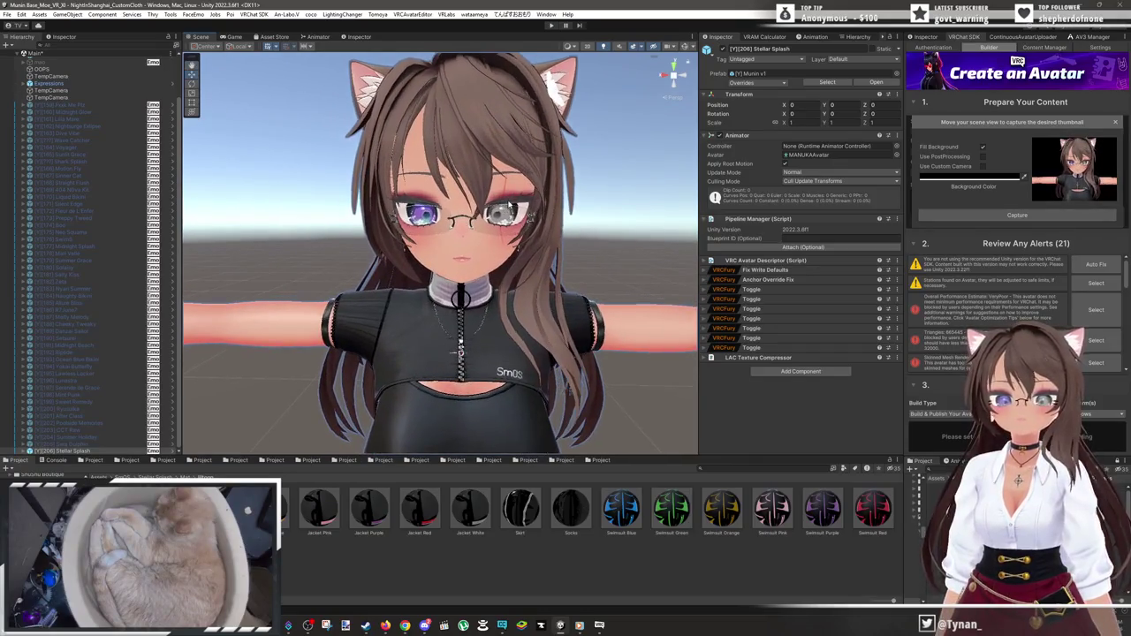
pyautogui.scroll(4, 502, 202)
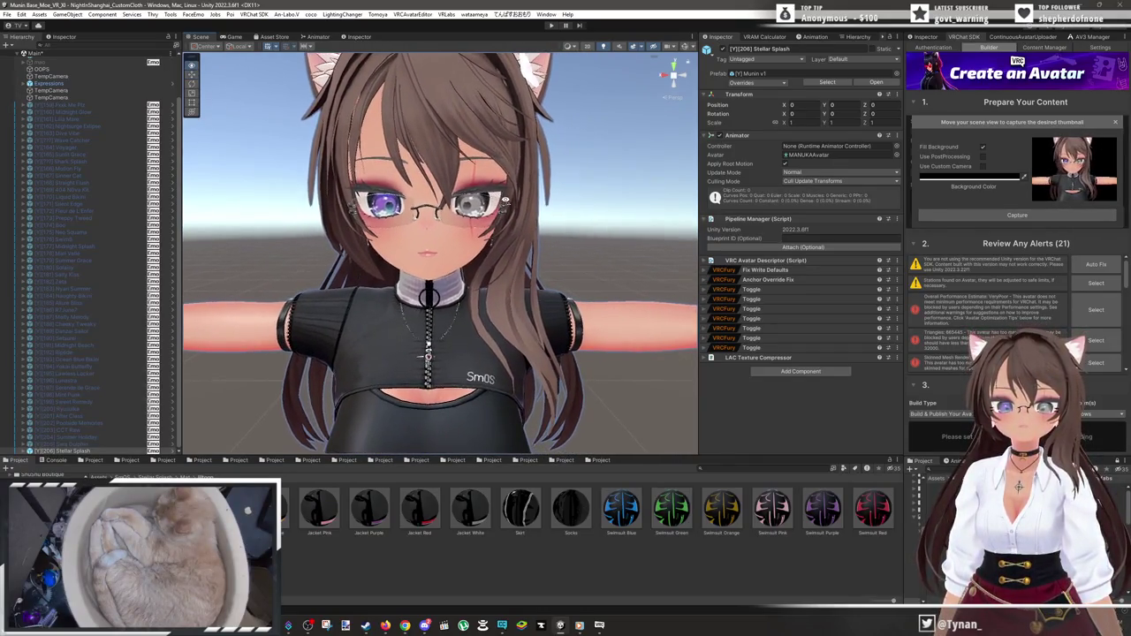
pyautogui.moveTo(516, 202); pyautogui.dragTo(517, 197)
pyautogui.click(990, 219)
pyautogui.click(936, 436)
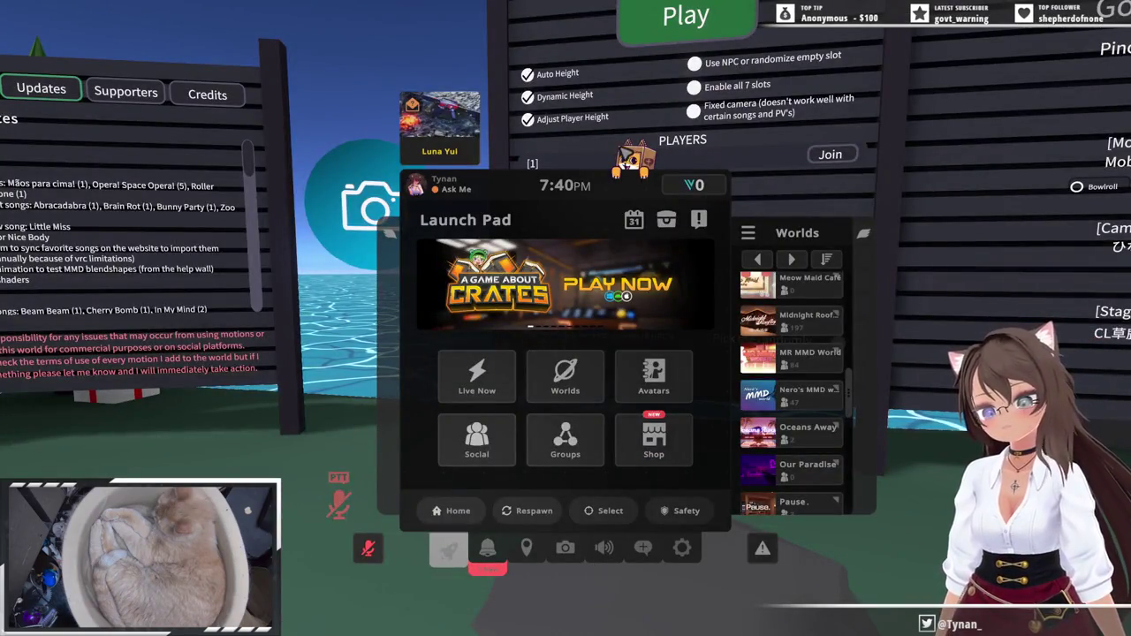
# - Accept the join request from the Launch Pad's Notifications tab and step back into the world
pyautogui.click(487, 548)
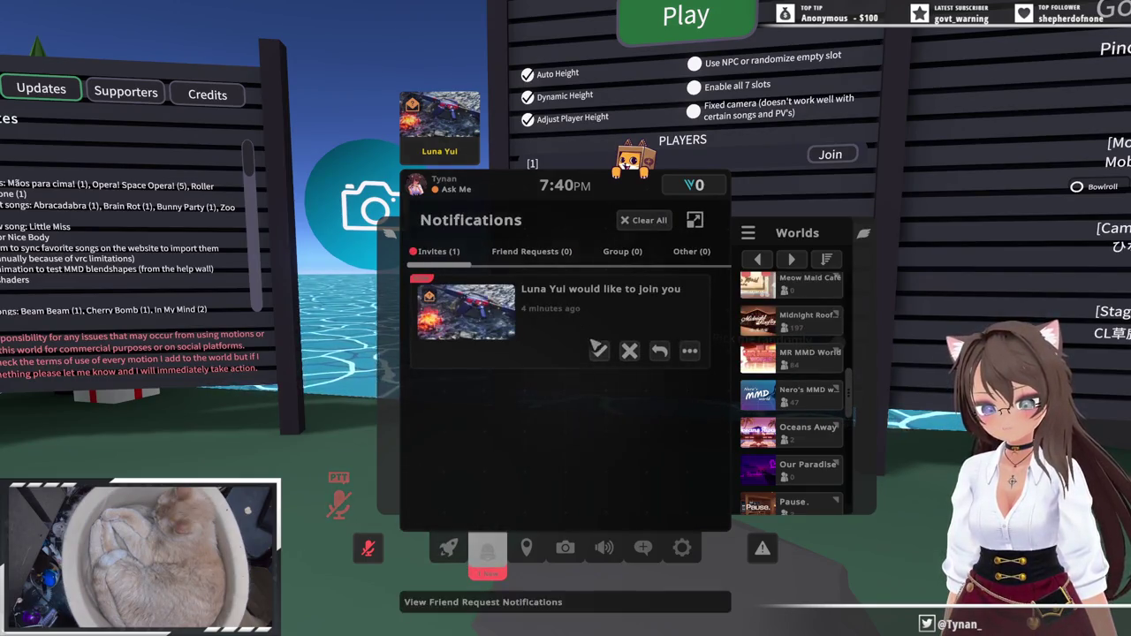
pyautogui.click(600, 351)
pyautogui.press('s')
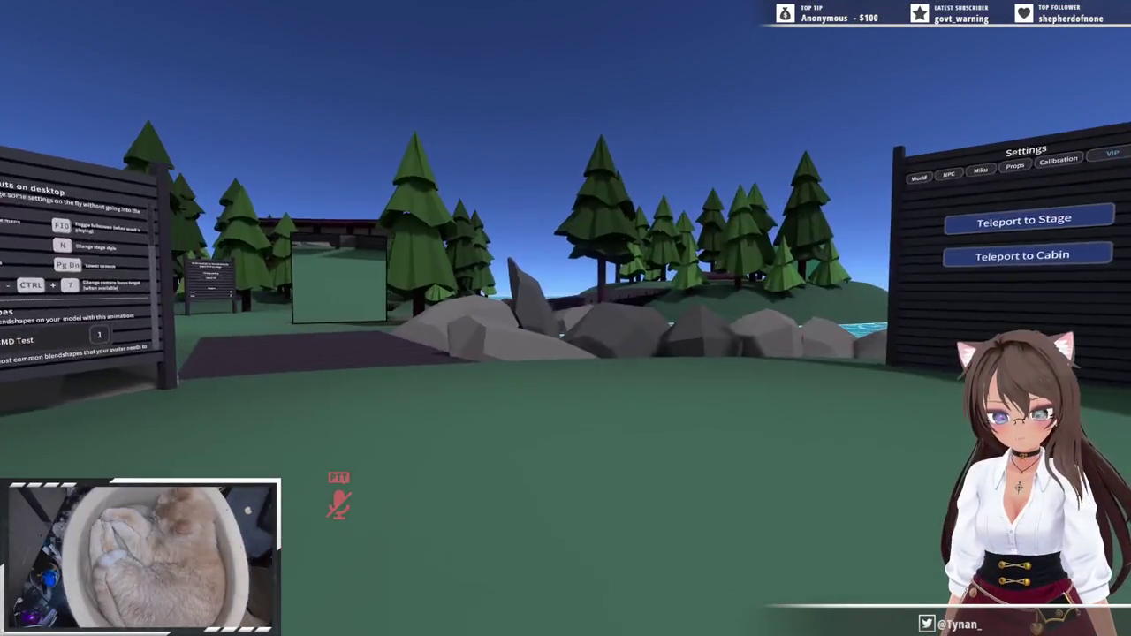
# - Walk to the players and Pick me randomly boards, try the clothing toggles, and bring up the Launch Pad
pyautogui.press('w')
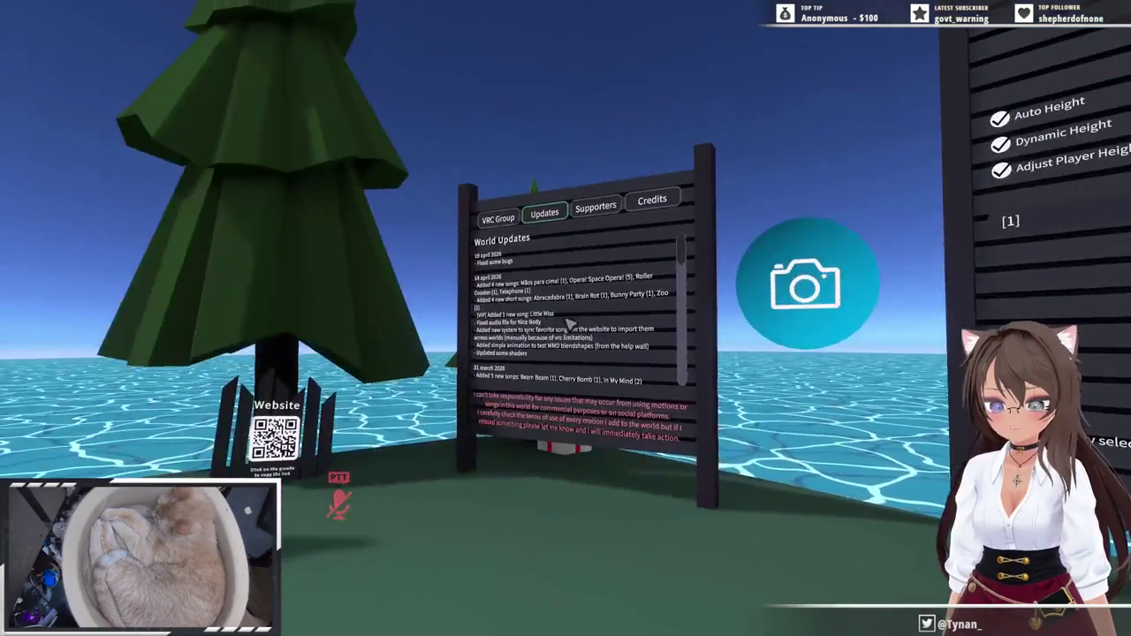
pyautogui.press('w')
pyautogui.press('s')
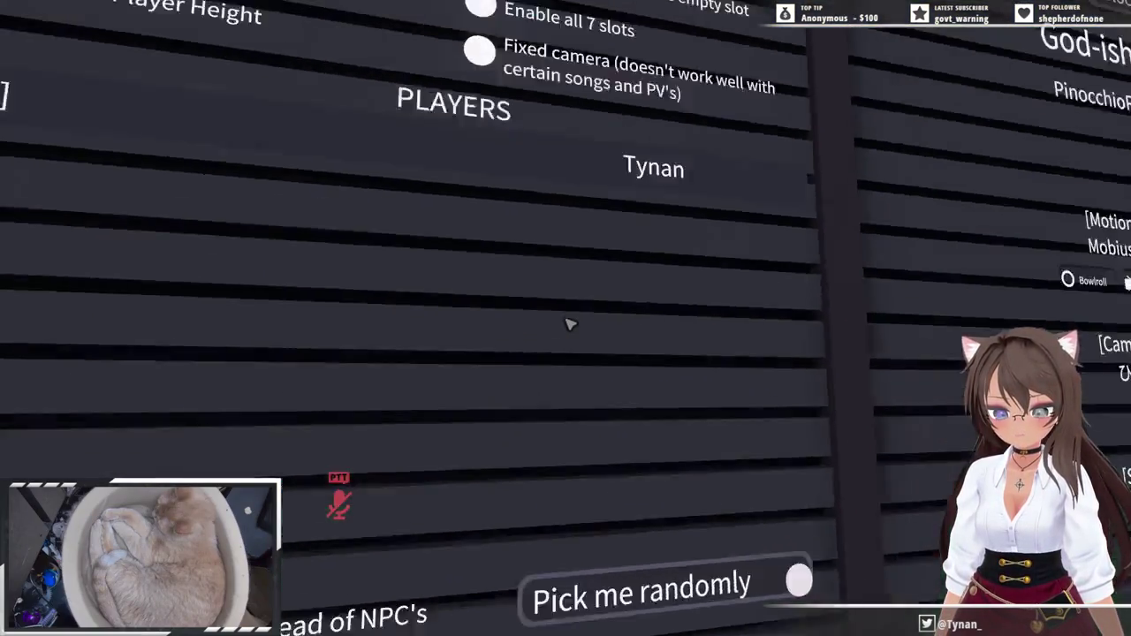
pyautogui.press('Escape')
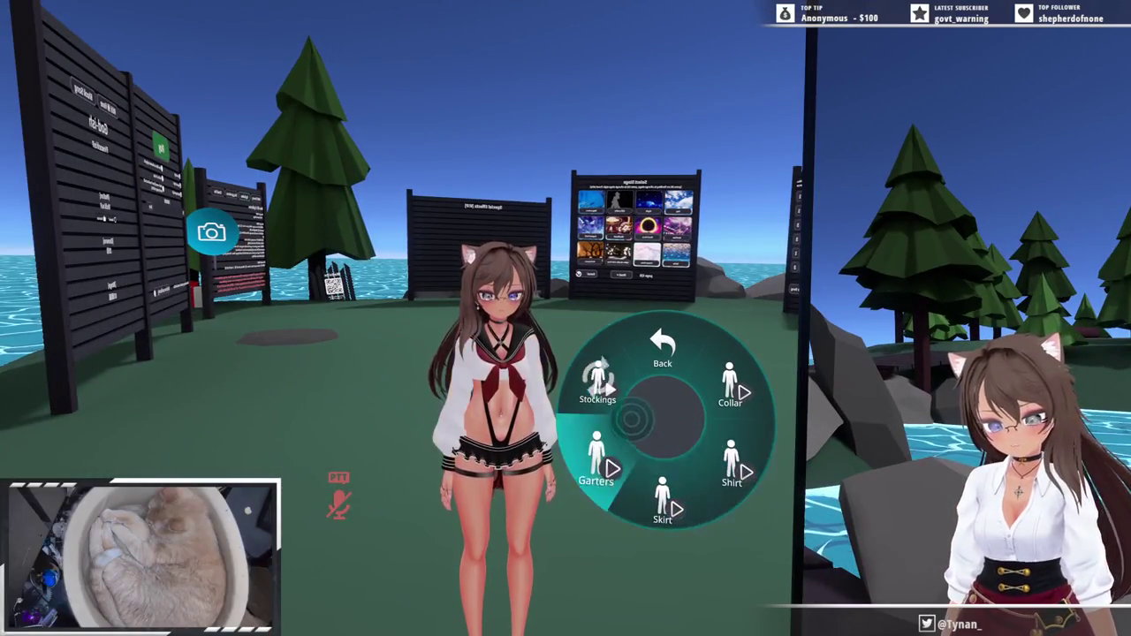
pyautogui.press('Escape')
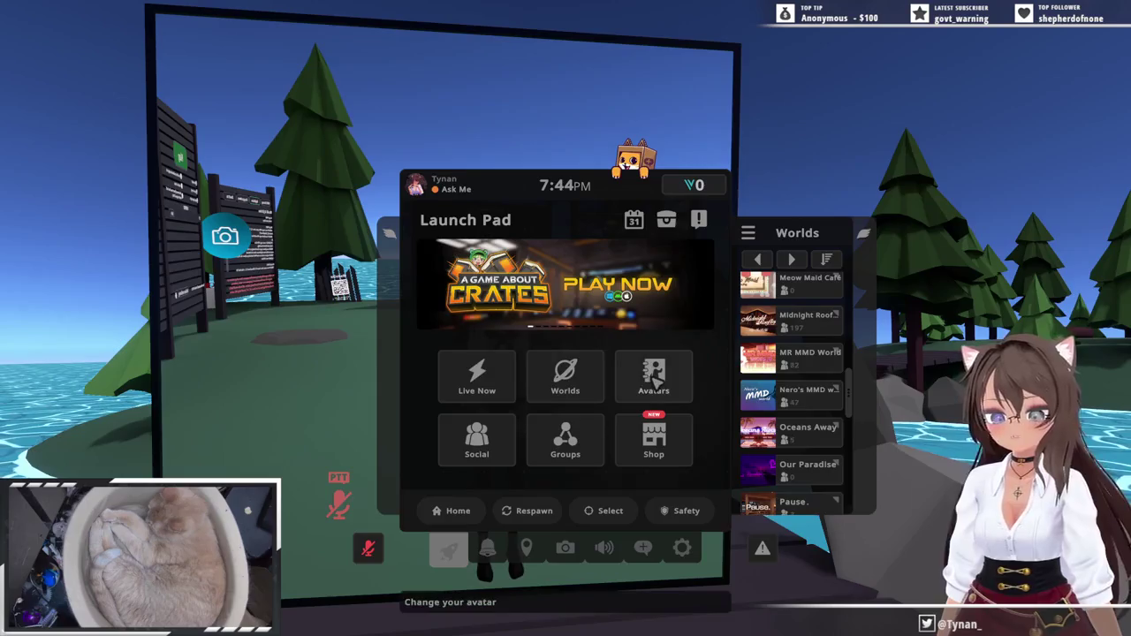
# - Find [127] Classic Maid in the Uploaded avatars list, preview and wear it, then close the menu
pyautogui.click(654, 378)
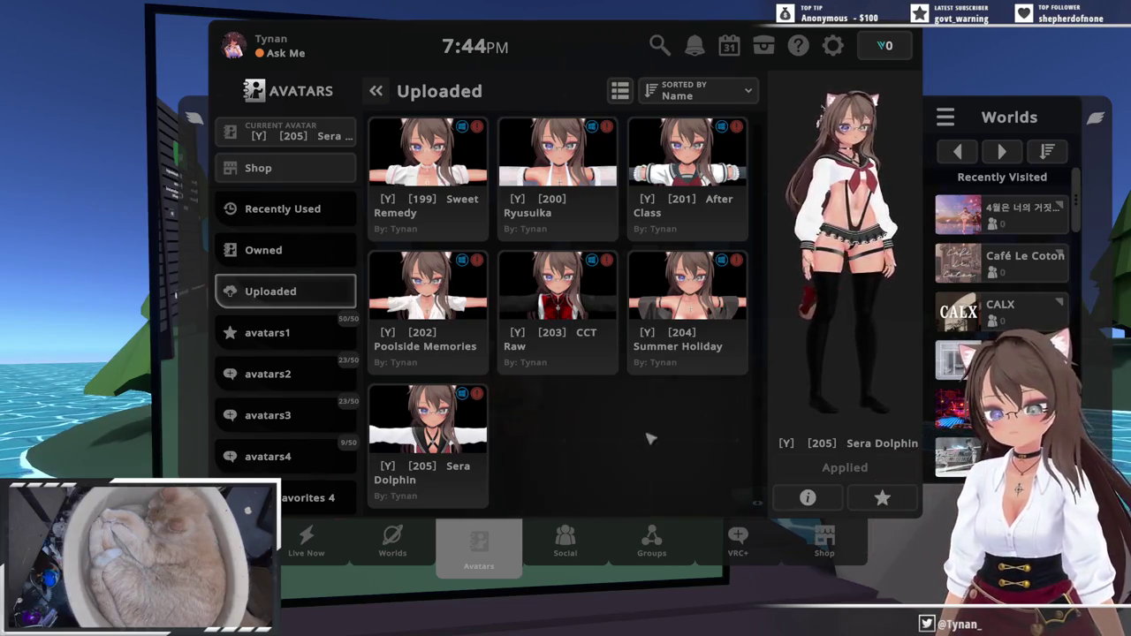
pyautogui.scroll(15, 751, 464)
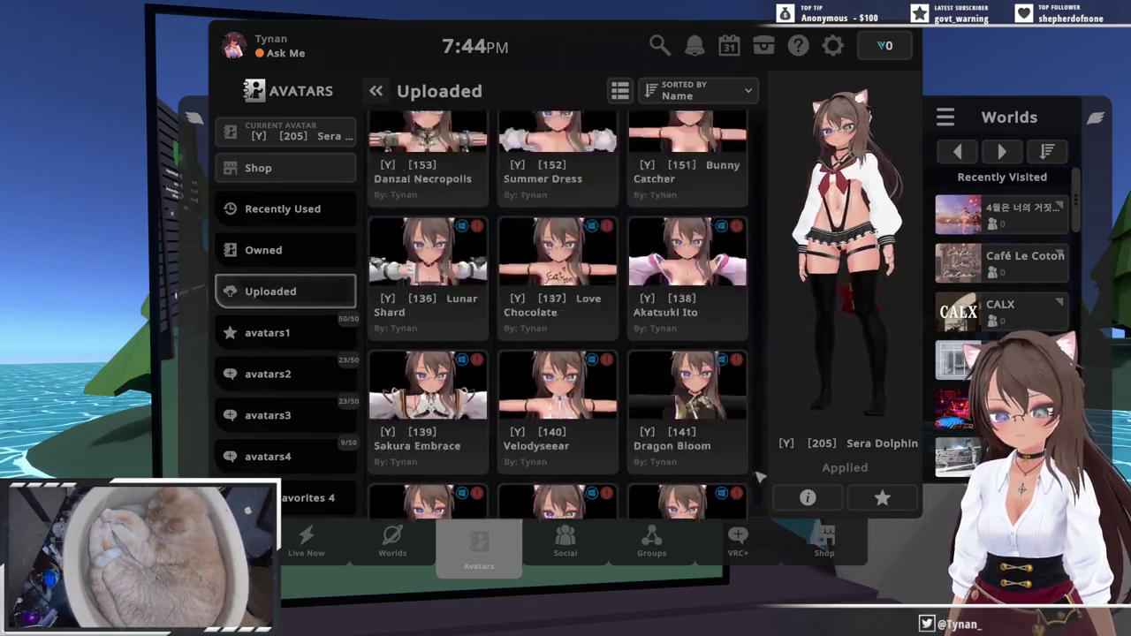
pyautogui.scroll(-5, 636, 394)
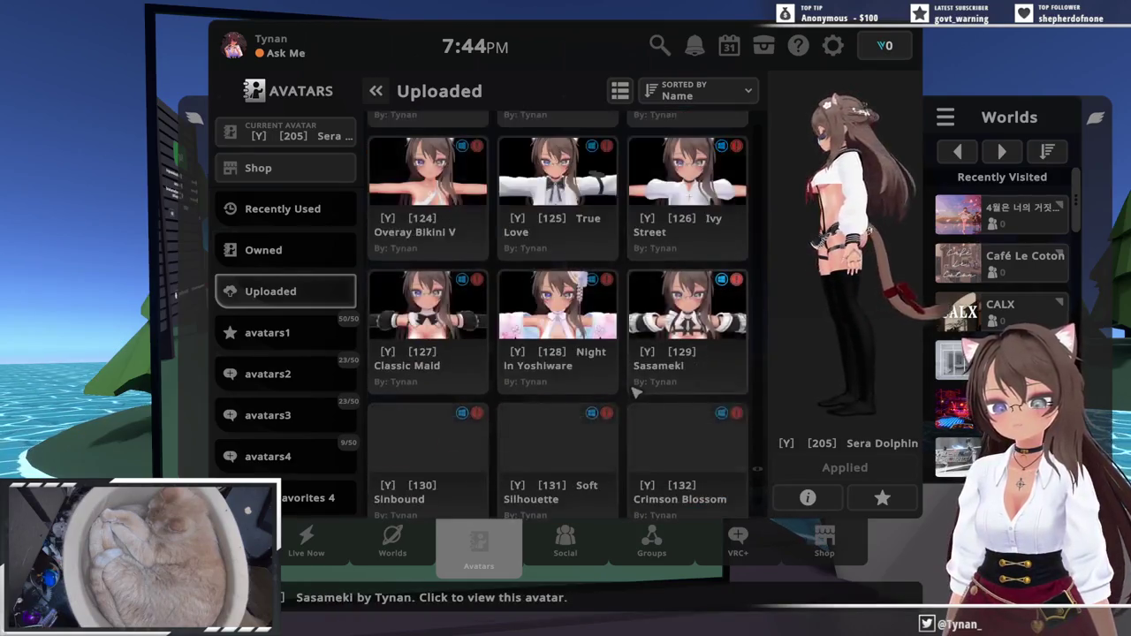
pyautogui.scroll(-2, 636, 393)
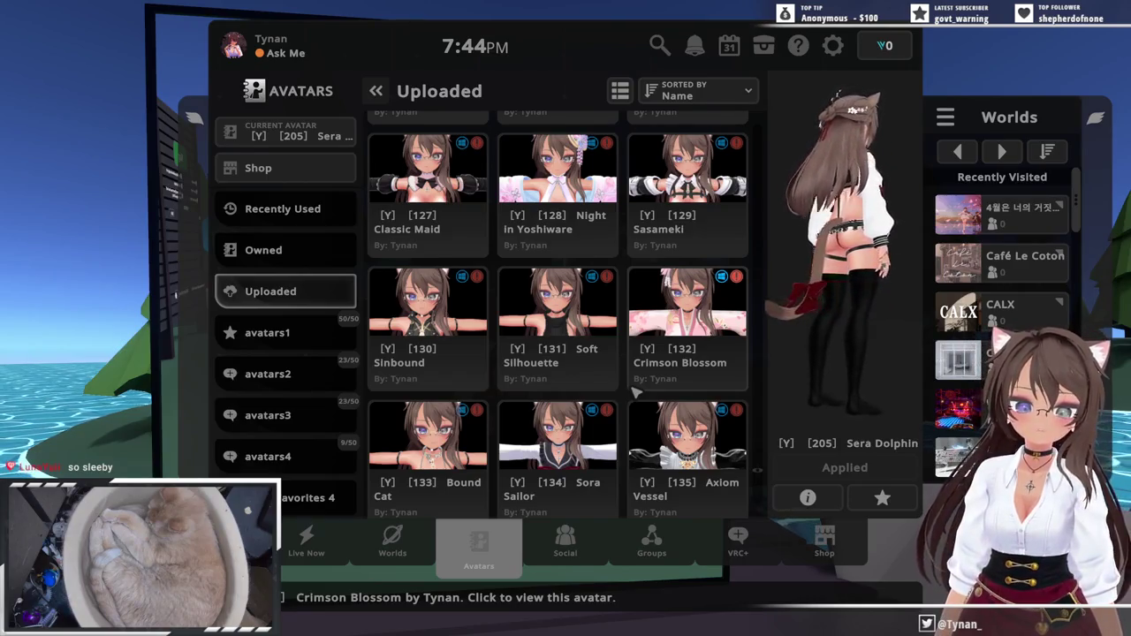
pyautogui.scroll(-2, 637, 393)
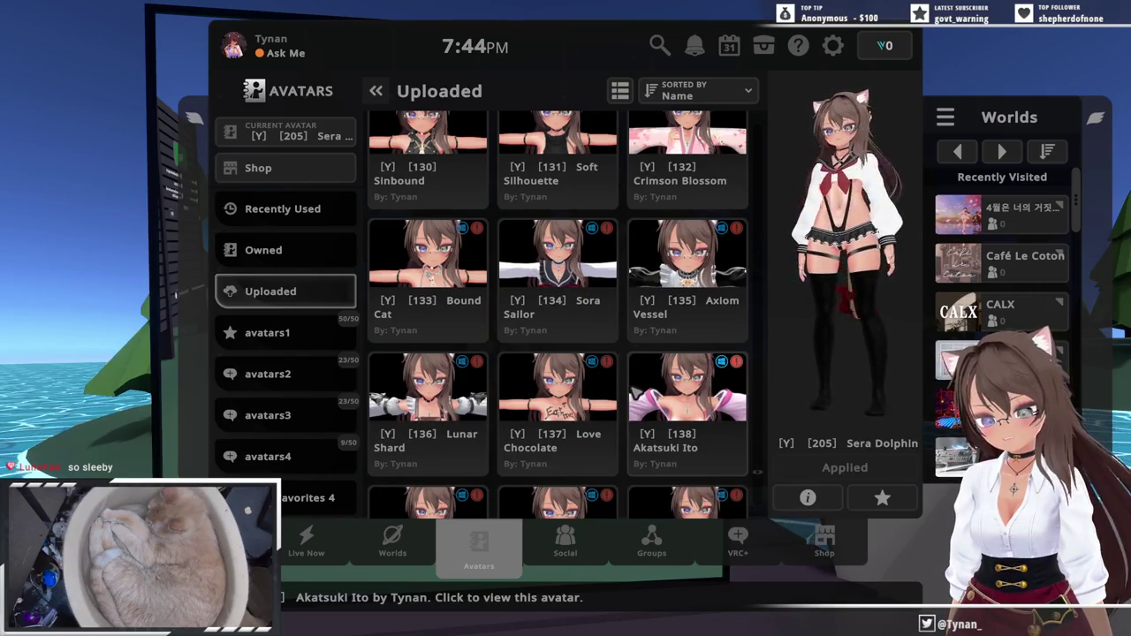
pyautogui.scroll(2, 634, 392)
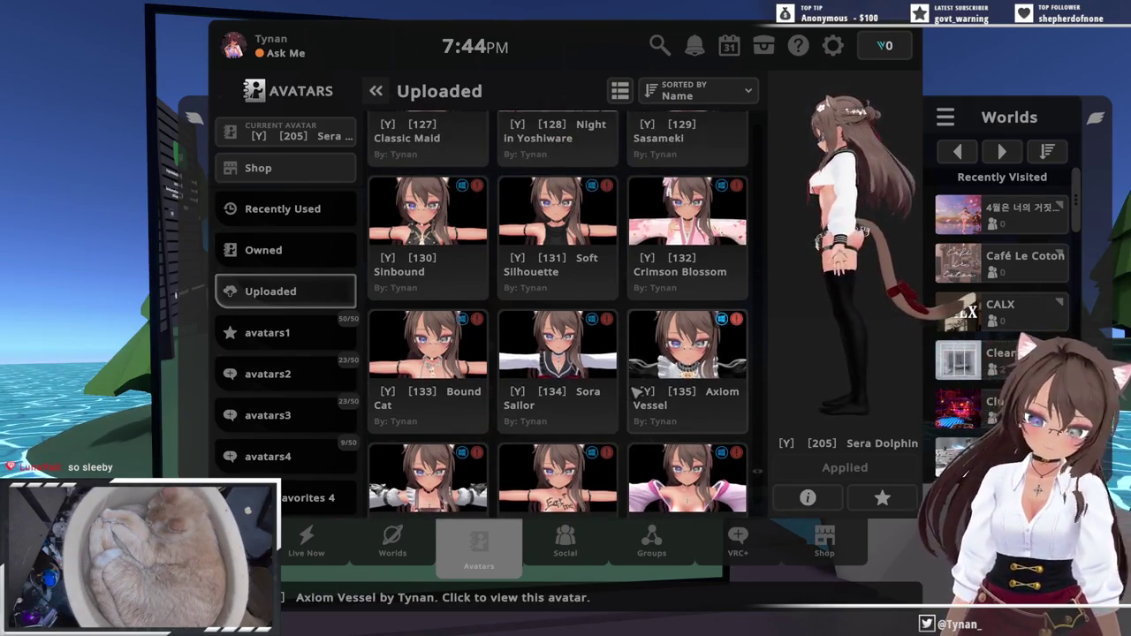
pyautogui.scroll(2, 635, 391)
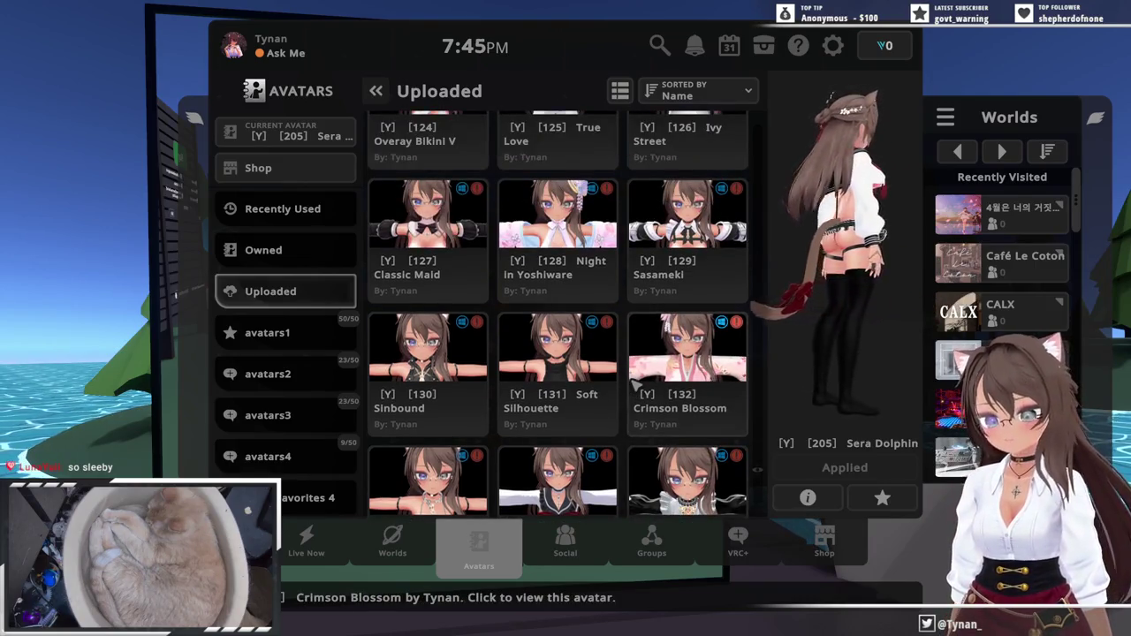
pyautogui.scroll(2, 634, 392)
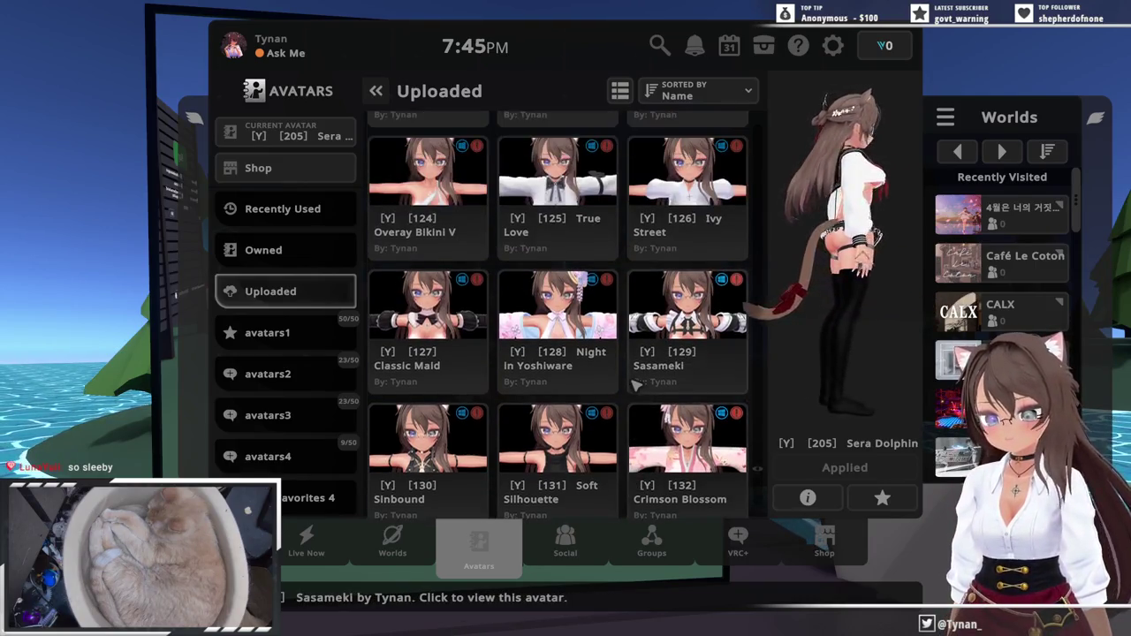
pyautogui.click(452, 356)
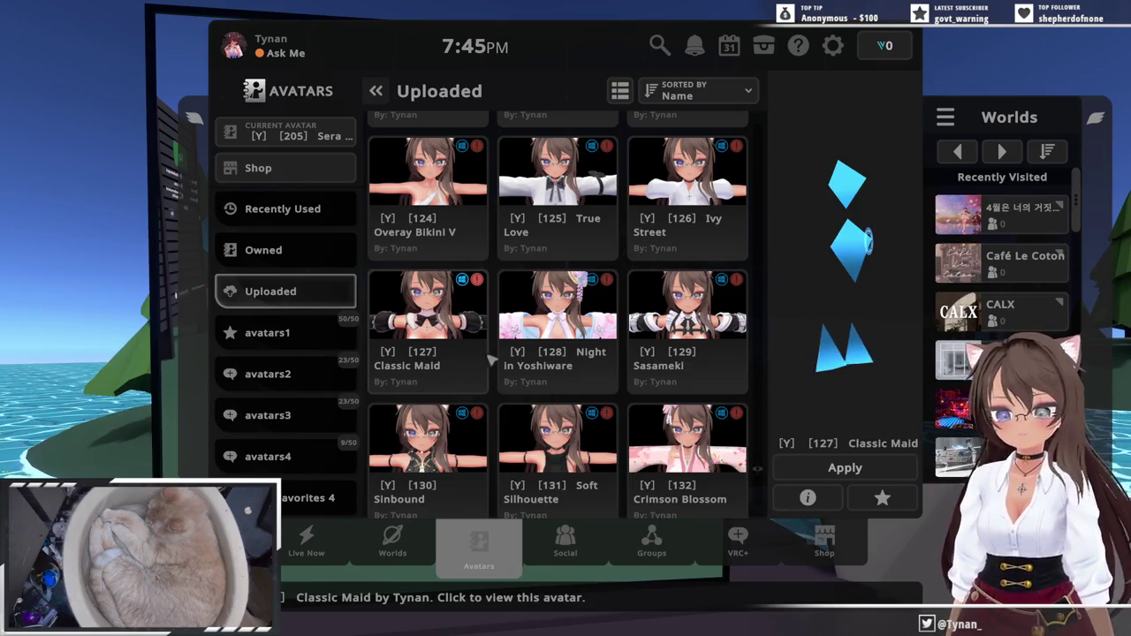
pyautogui.click(818, 469)
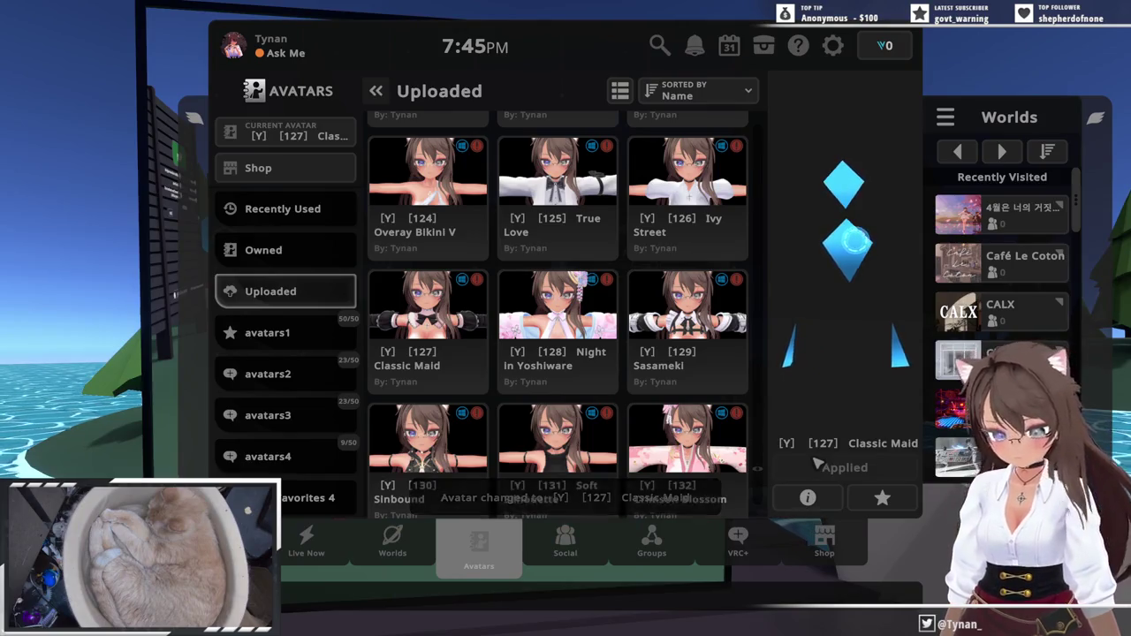
pyautogui.press('Escape')
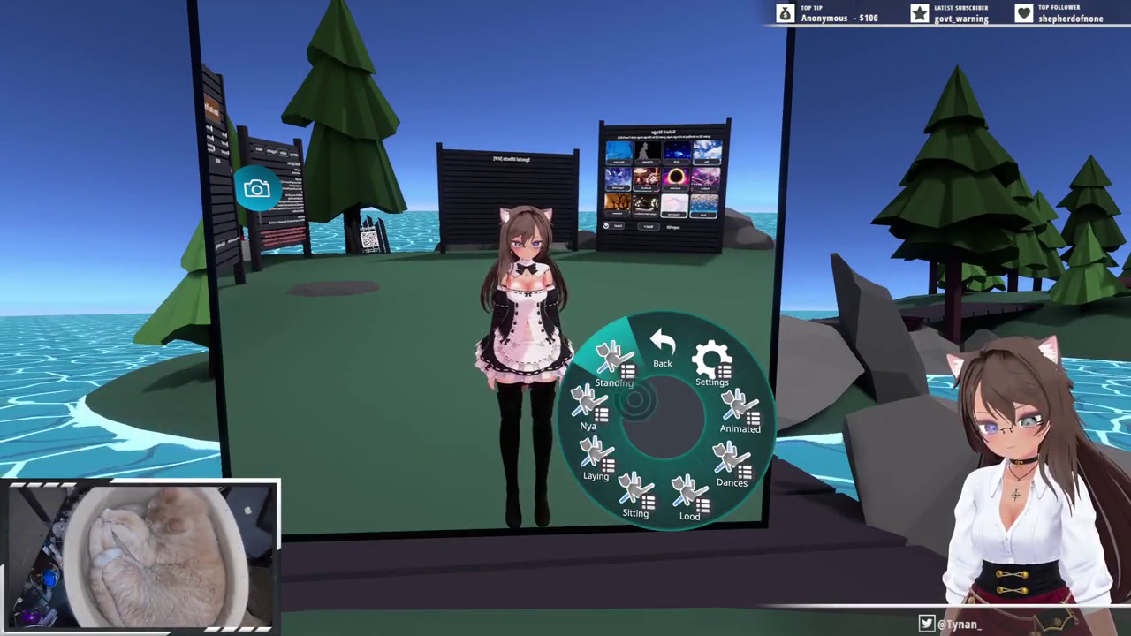
# - Walk up close to the mirror and reopen the clothing toggles submenu facing it
pyautogui.click(663, 349)
pyautogui.click(632, 428)
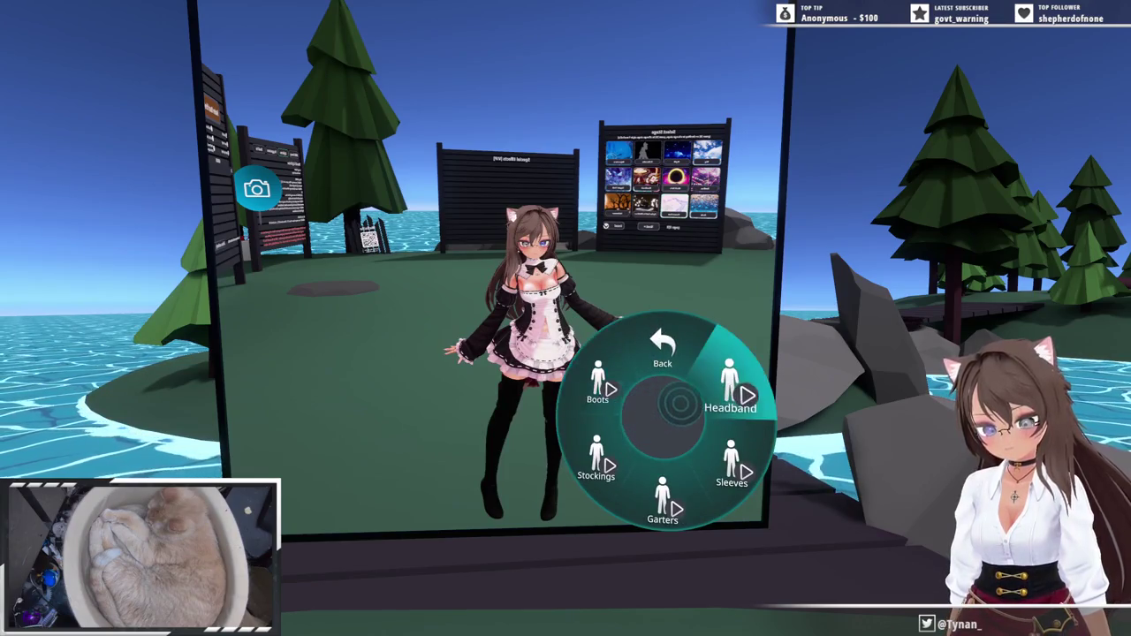
pyautogui.press('w')
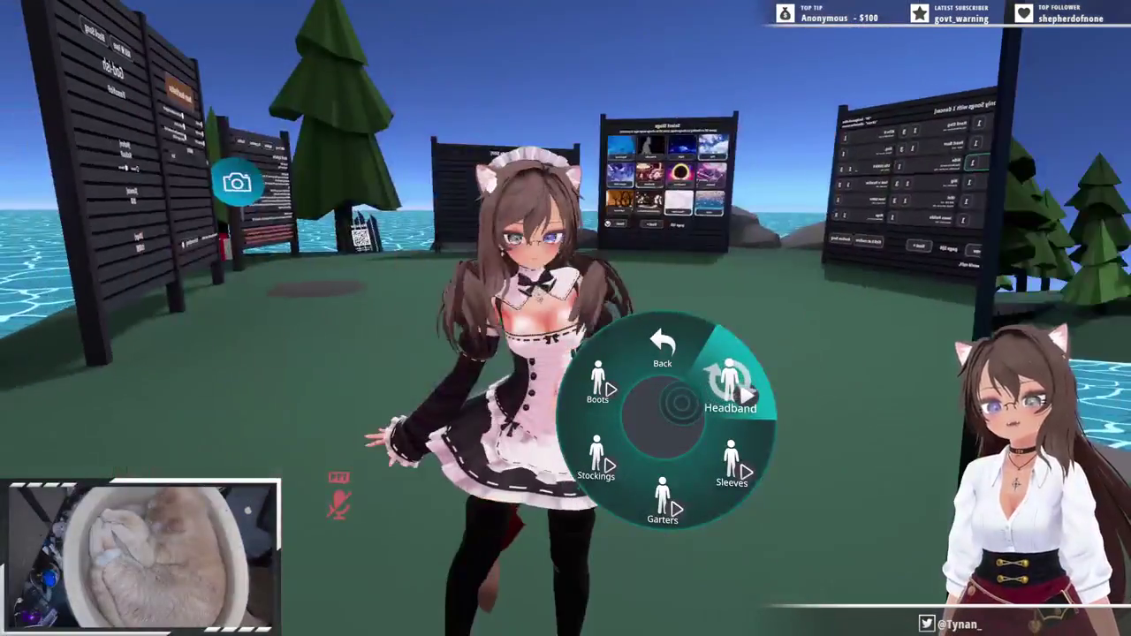
pyautogui.press('r')
pyautogui.press('w')
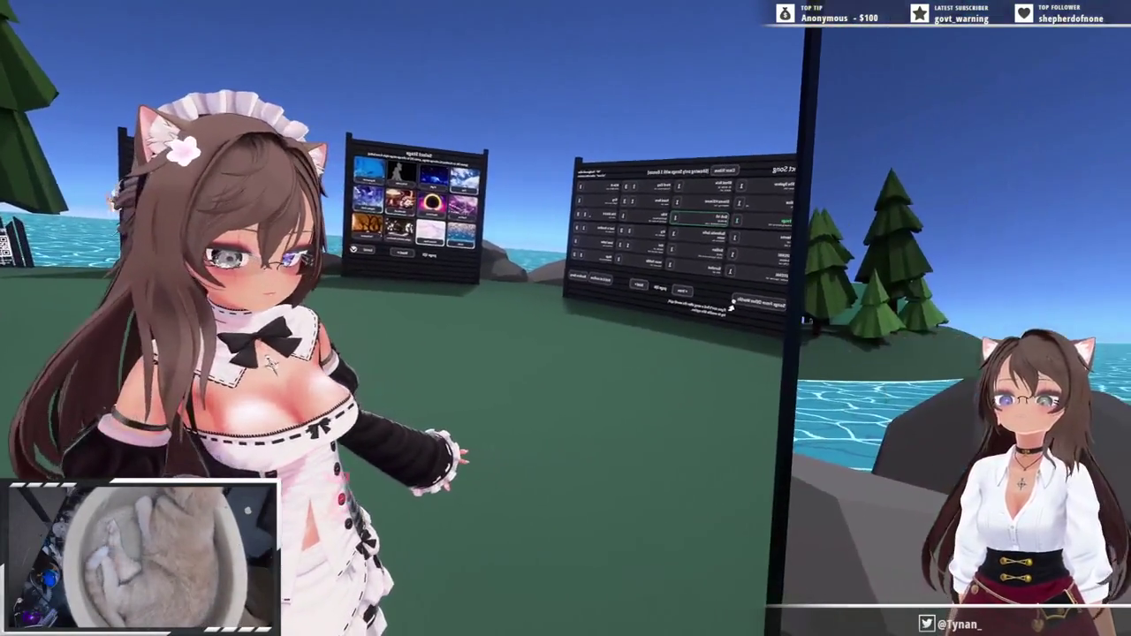
pyautogui.press('r')
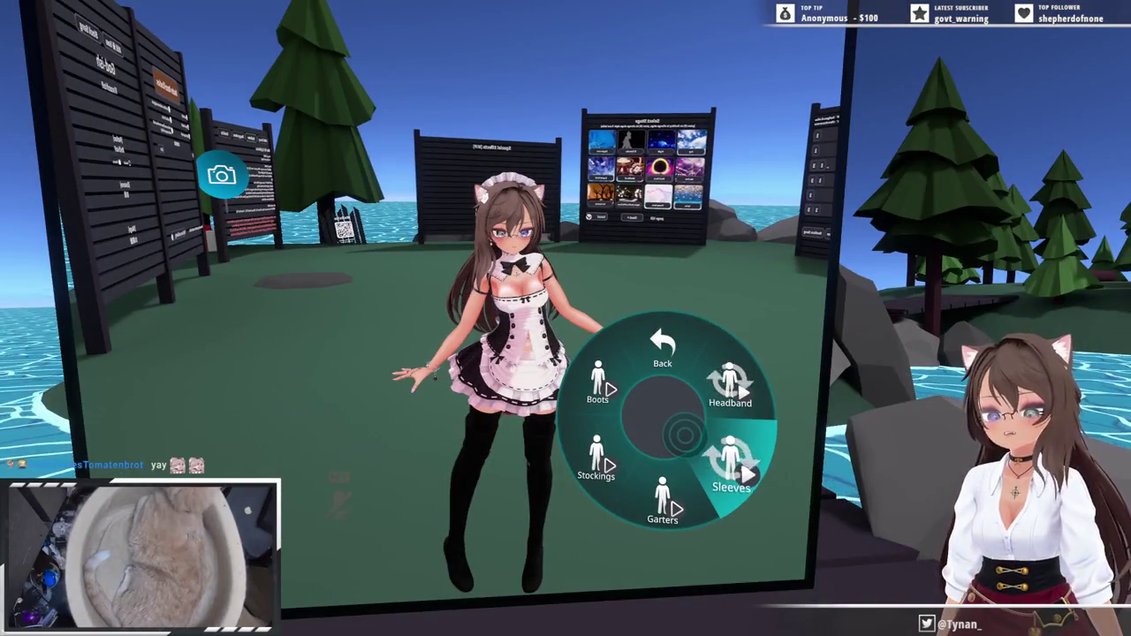
# - Toggle the black sleeves, remove the stockings and boots, then put the black stockings back on
pyautogui.click(685, 433)
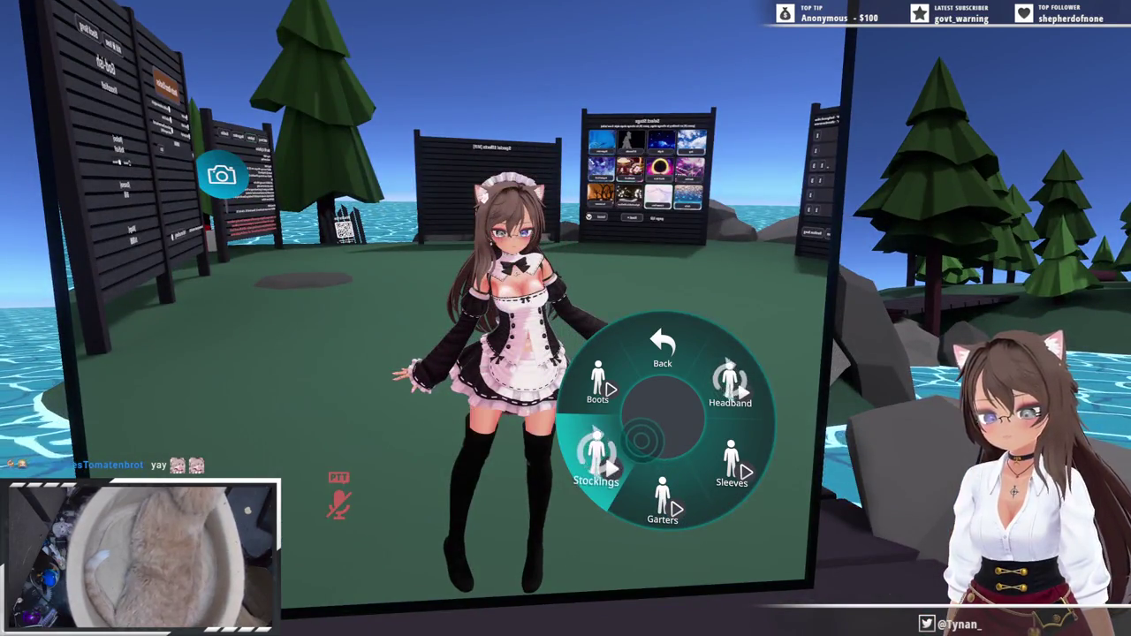
pyautogui.click(635, 422)
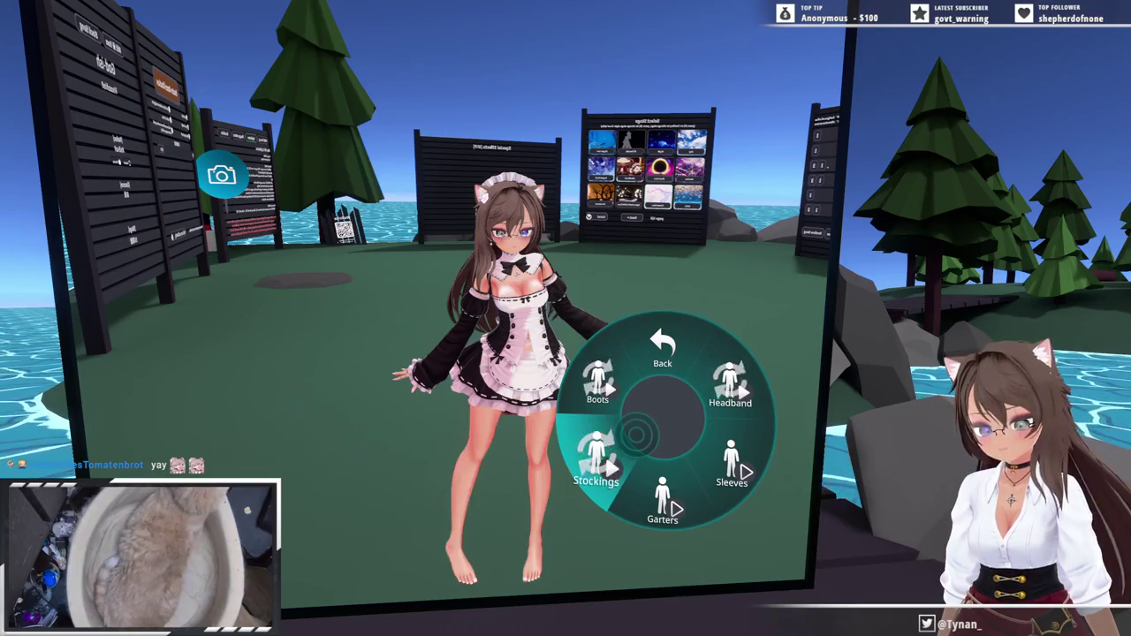
pyautogui.click(636, 433)
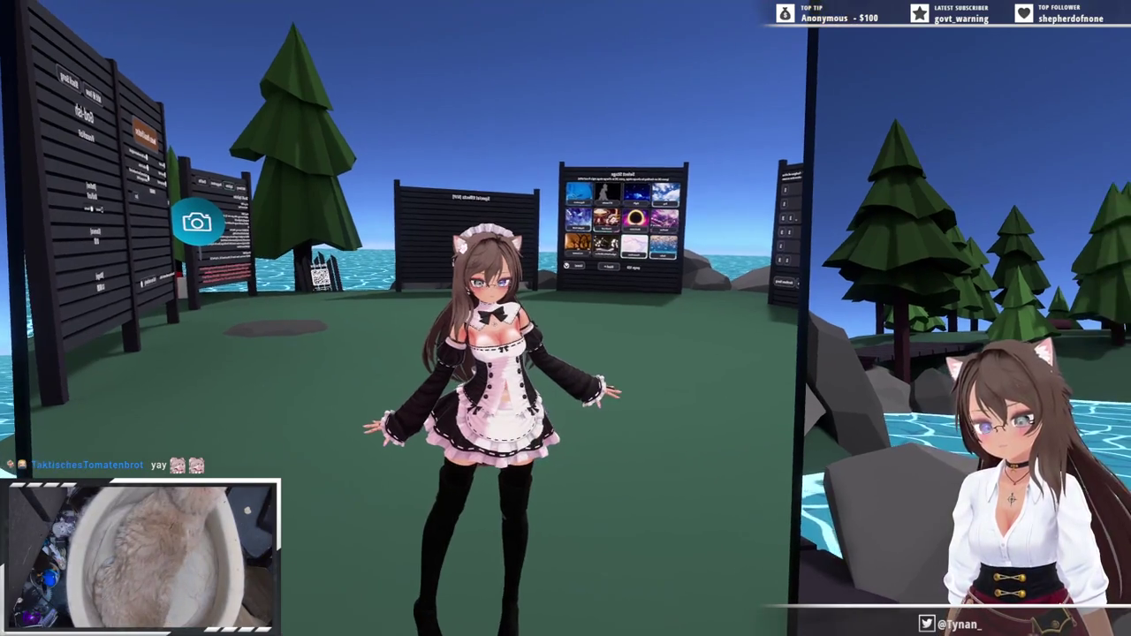
pyautogui.press('r')
# - Look through the GoGoLoco pose options in the Action Menu, then close the menu
pyautogui.click(674, 396)
pyautogui.click(663, 349)
pyautogui.click(663, 349)
pyautogui.click(663, 349)
pyautogui.click(614, 362)
pyautogui.click(663, 349)
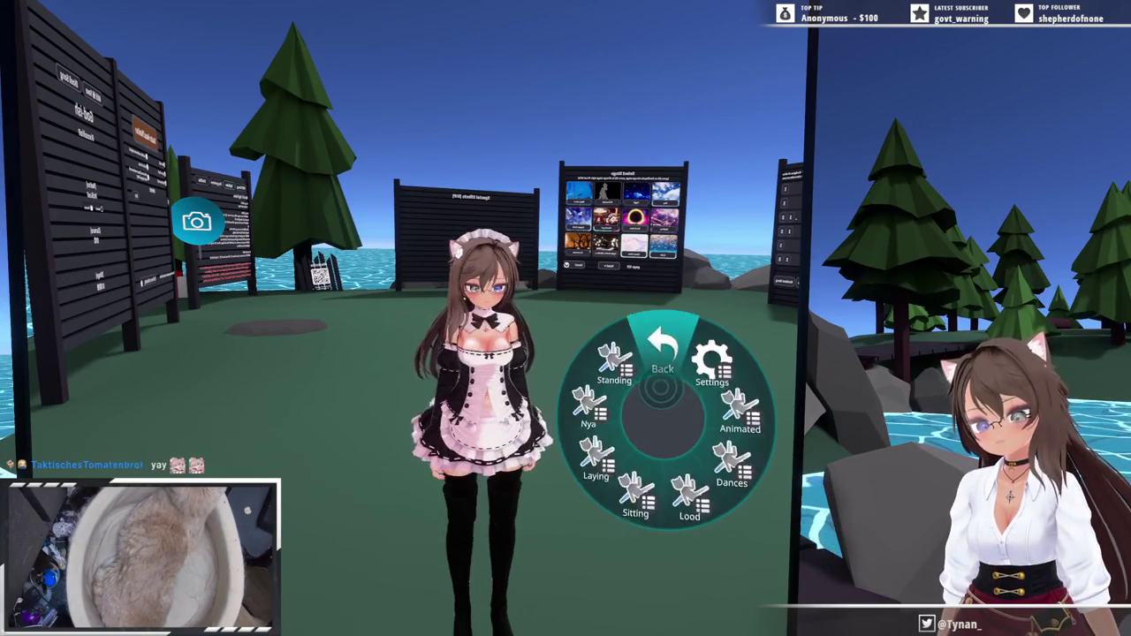
# - Walk to the Select Stage board, page to the night city stage, then page the songs to p.h
pyautogui.press('r')
pyautogui.press('w')
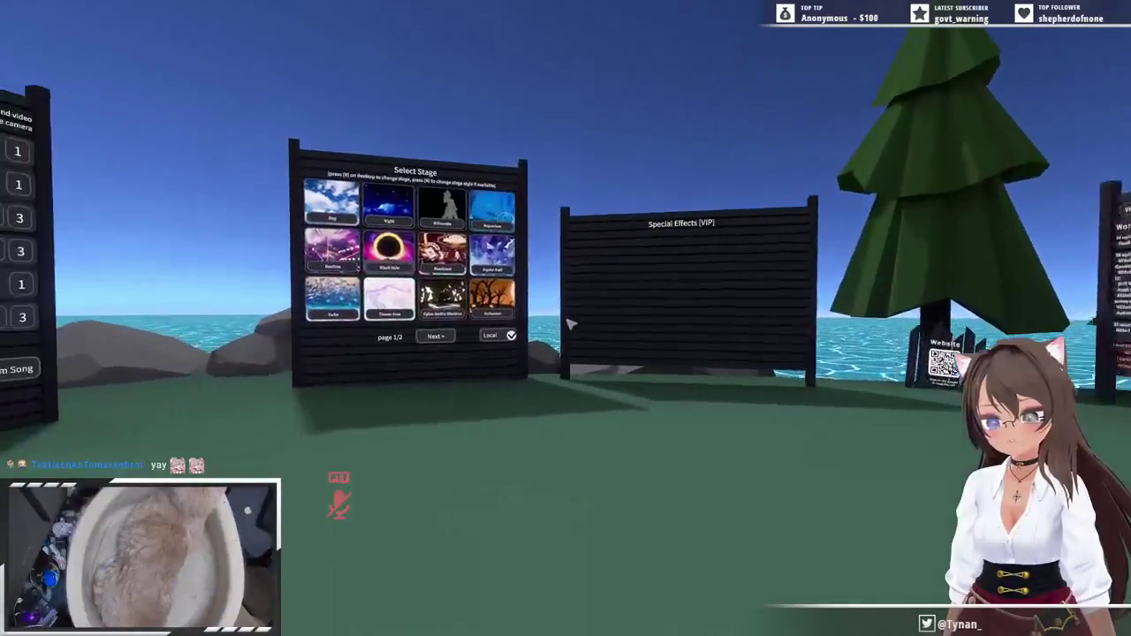
pyautogui.press('w')
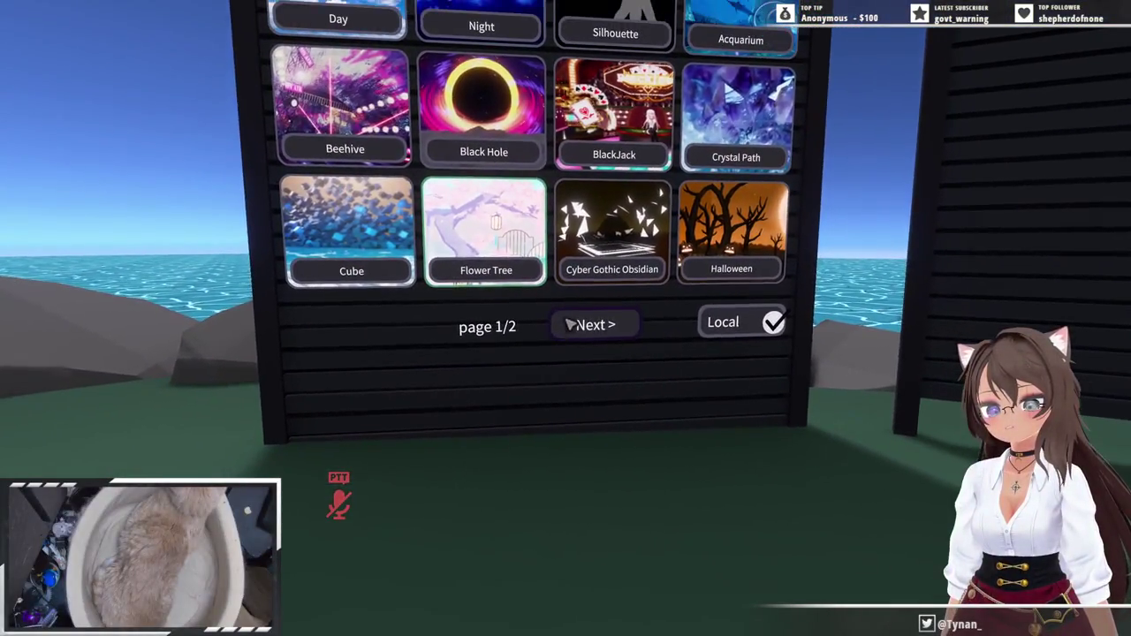
pyautogui.click(570, 324)
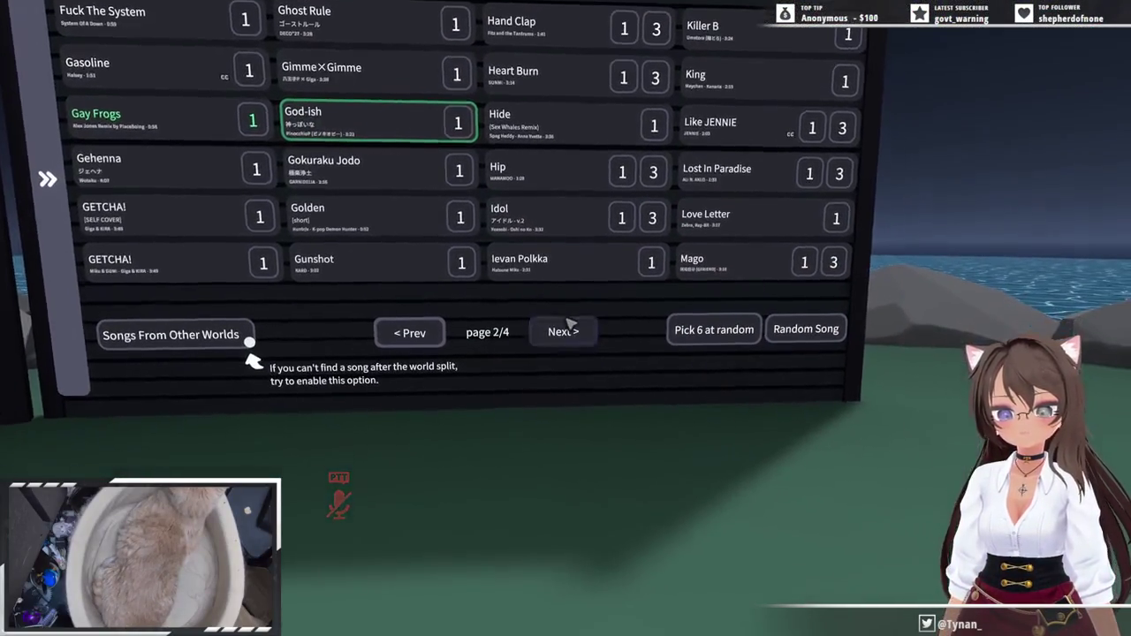
pyautogui.click(566, 330)
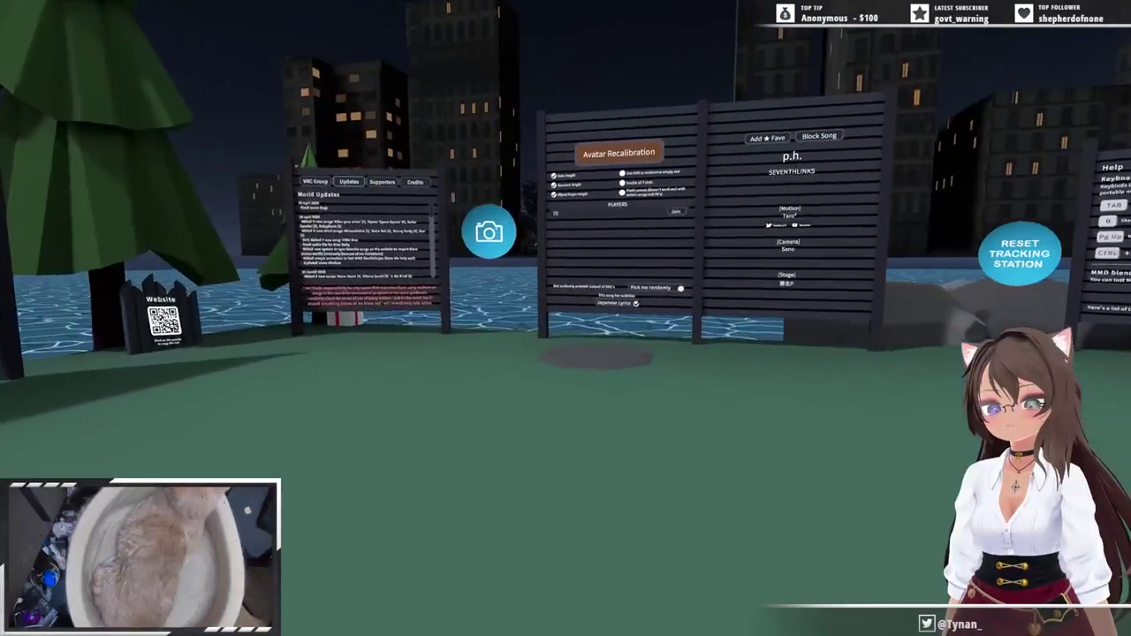
# - Recalibrate the avatar at the recalibration board, join as a player, and press Play to start the dance
pyautogui.press('Escape')
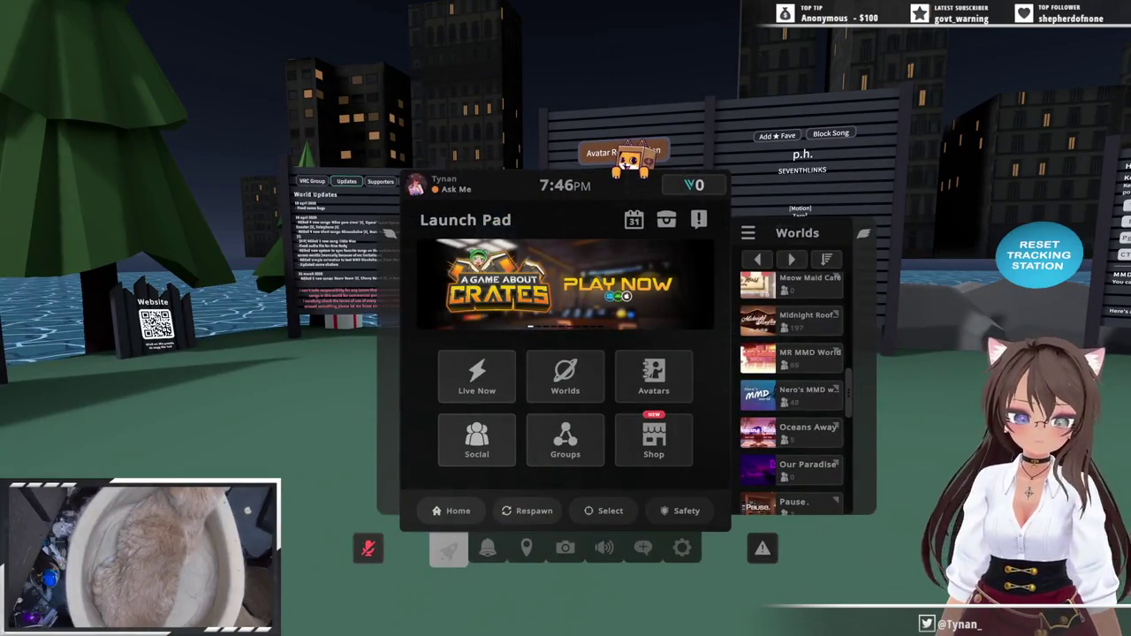
pyautogui.press('Escape')
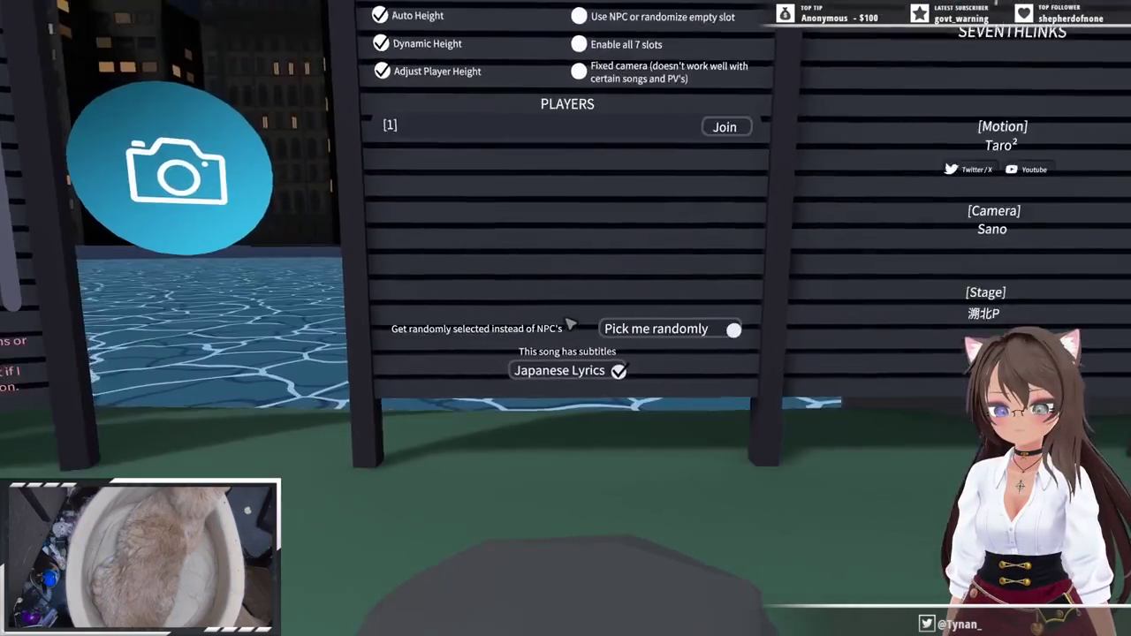
pyautogui.press('w')
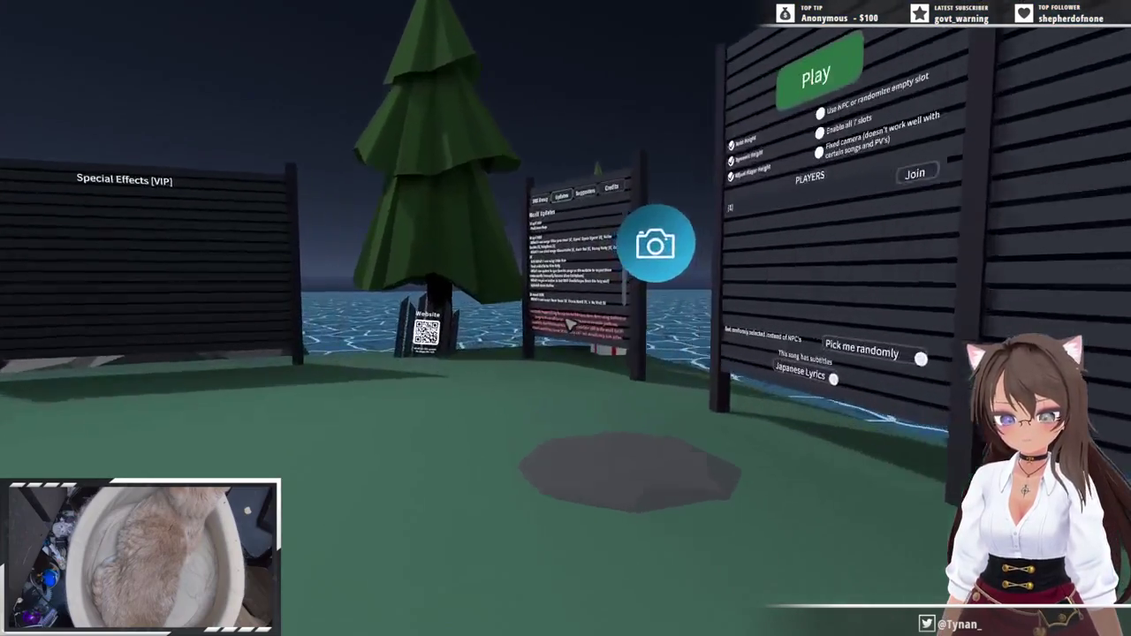
pyautogui.press('r')
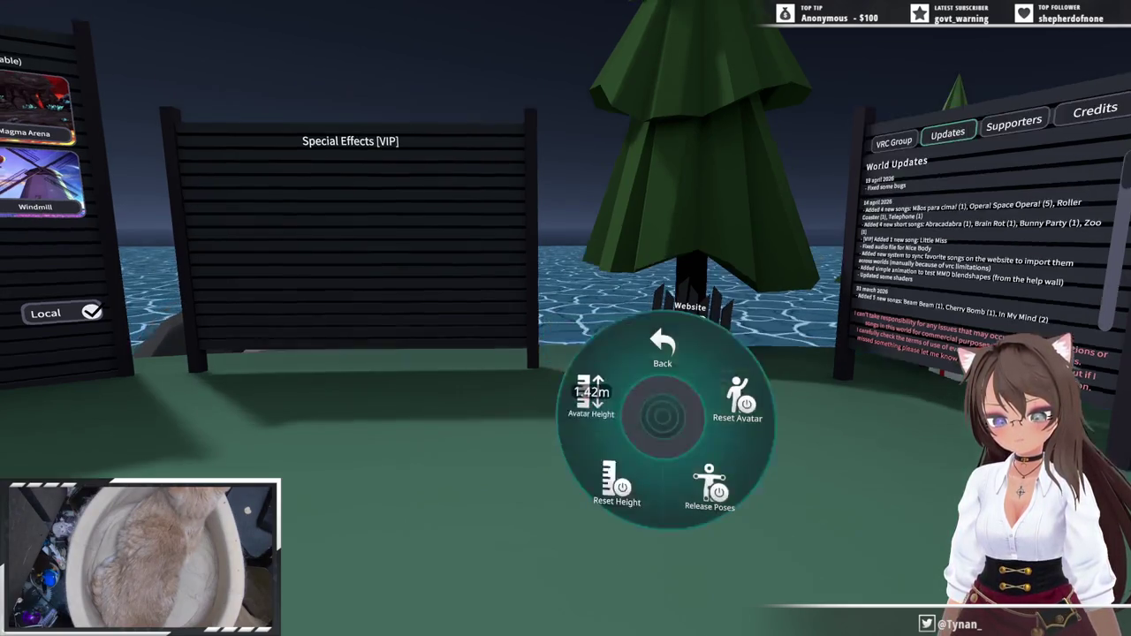
pyautogui.press('r')
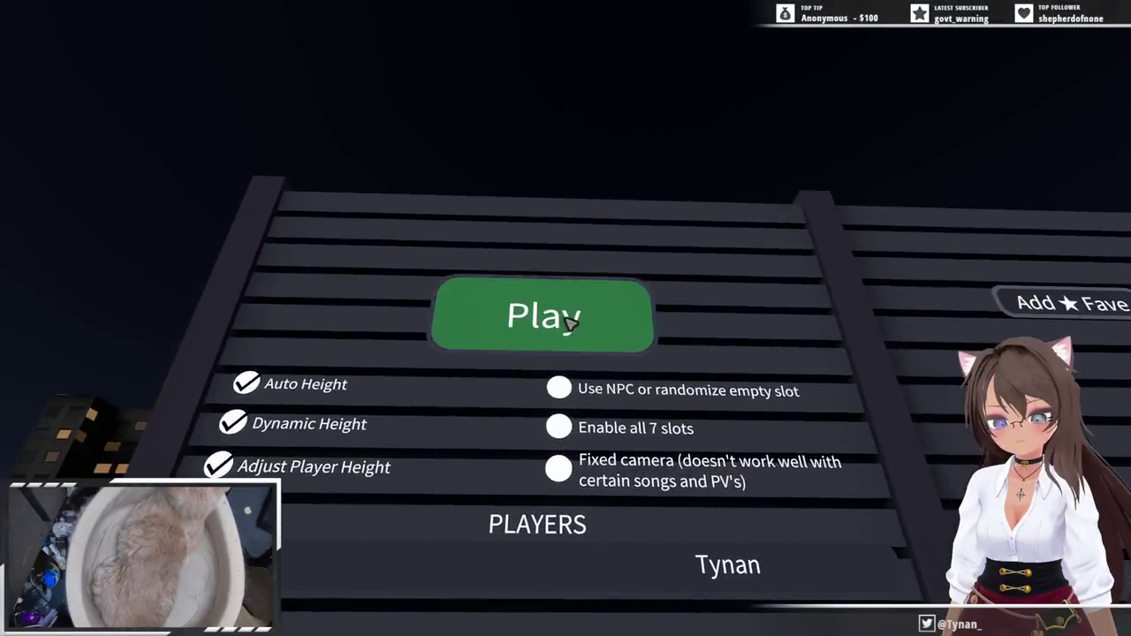
pyautogui.click(569, 318)
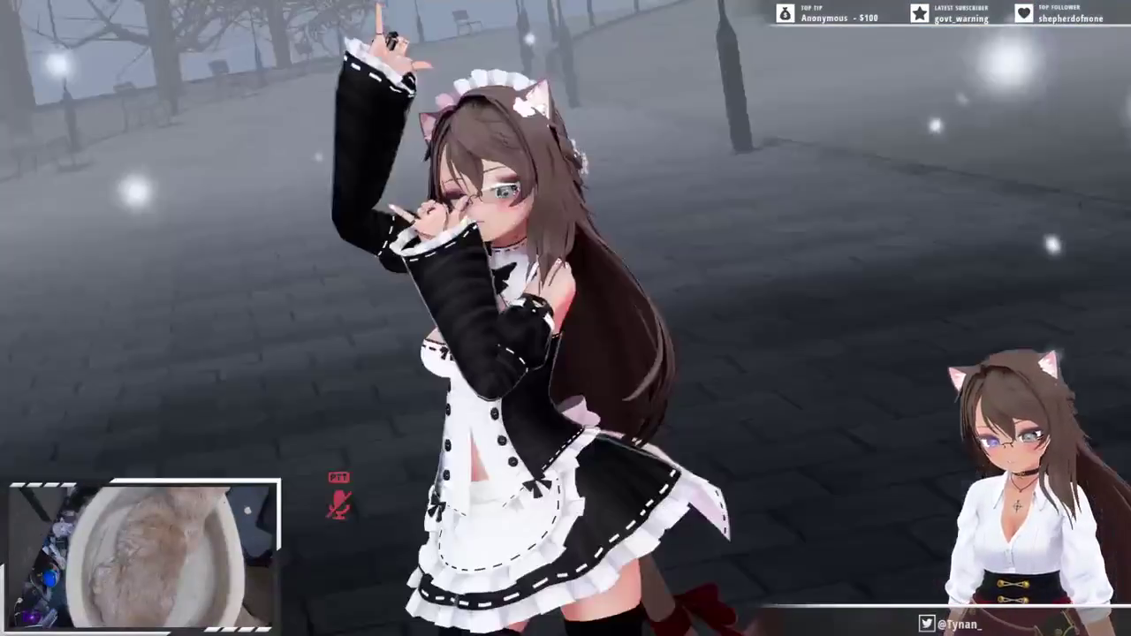
# - During the dance, check the brightness (明るさ) dial at 82% in the Action Menu, then close it
pyautogui.press('r')
pyautogui.click(662, 347)
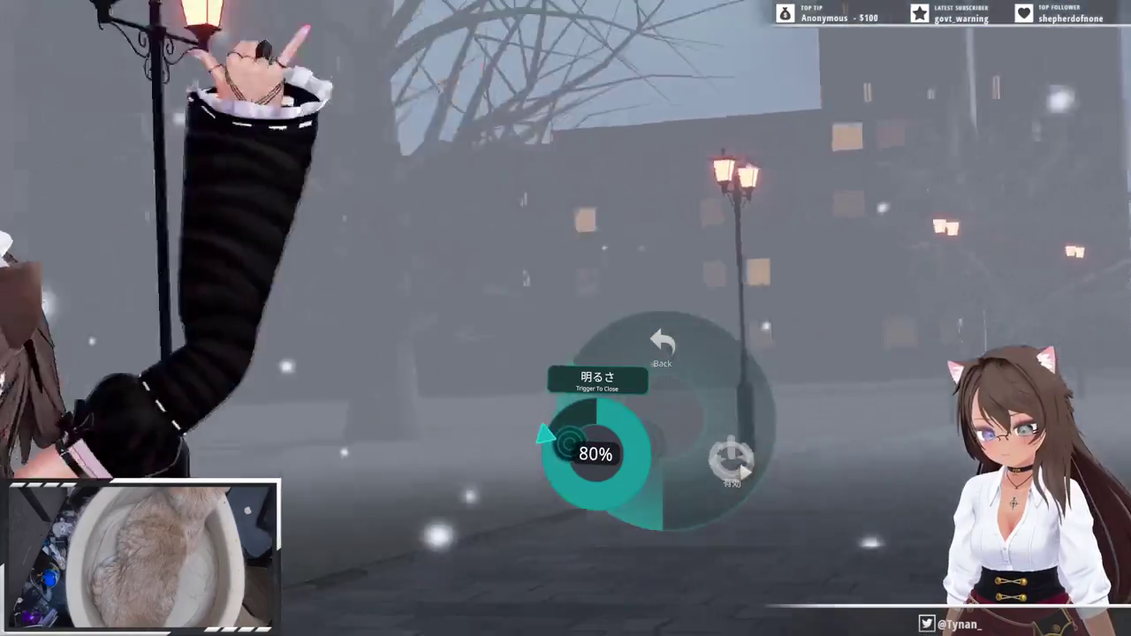
pyautogui.click(545, 435)
pyautogui.press('r')
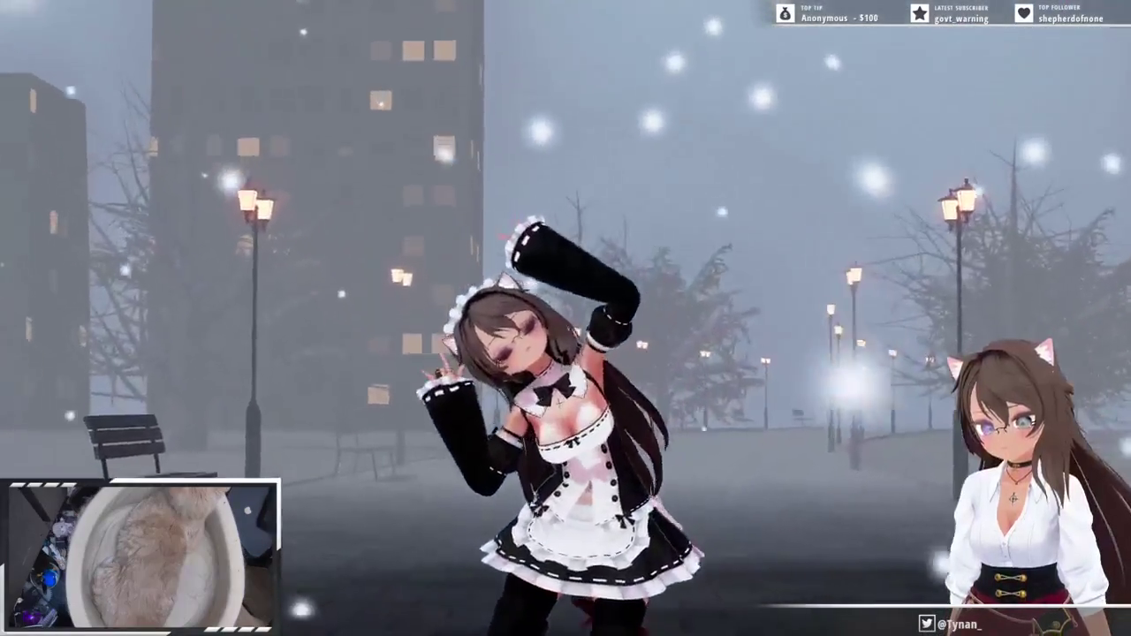
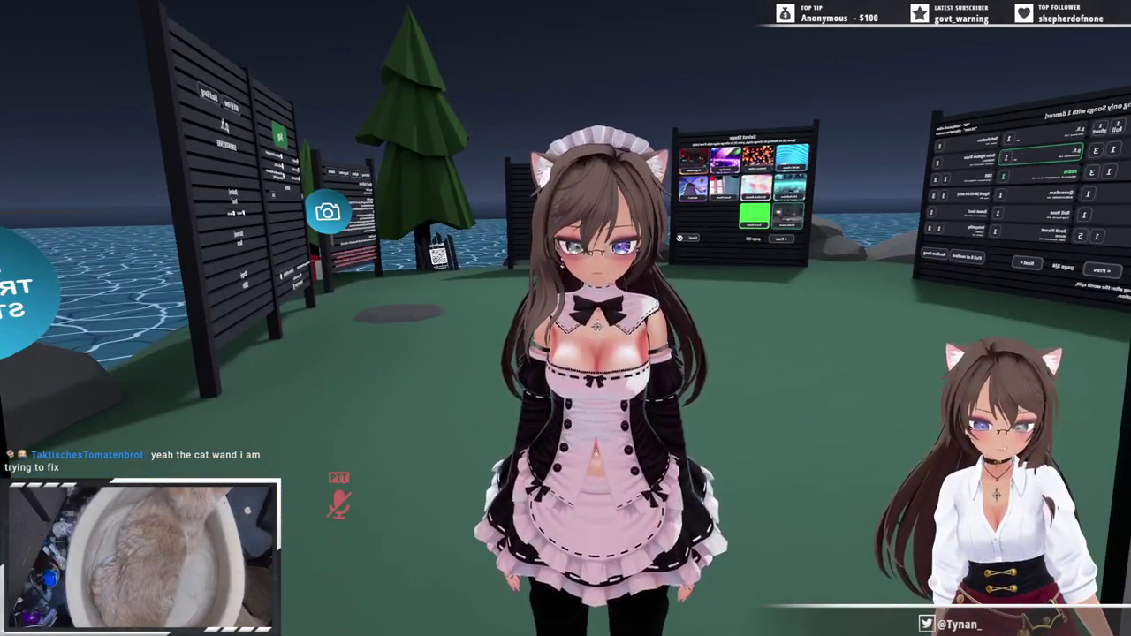
# - Switch from Classic Maid to the uploaded [128] Night in Yoshiware avatar, then bring up the boop notification
pyautogui.press('Escape')
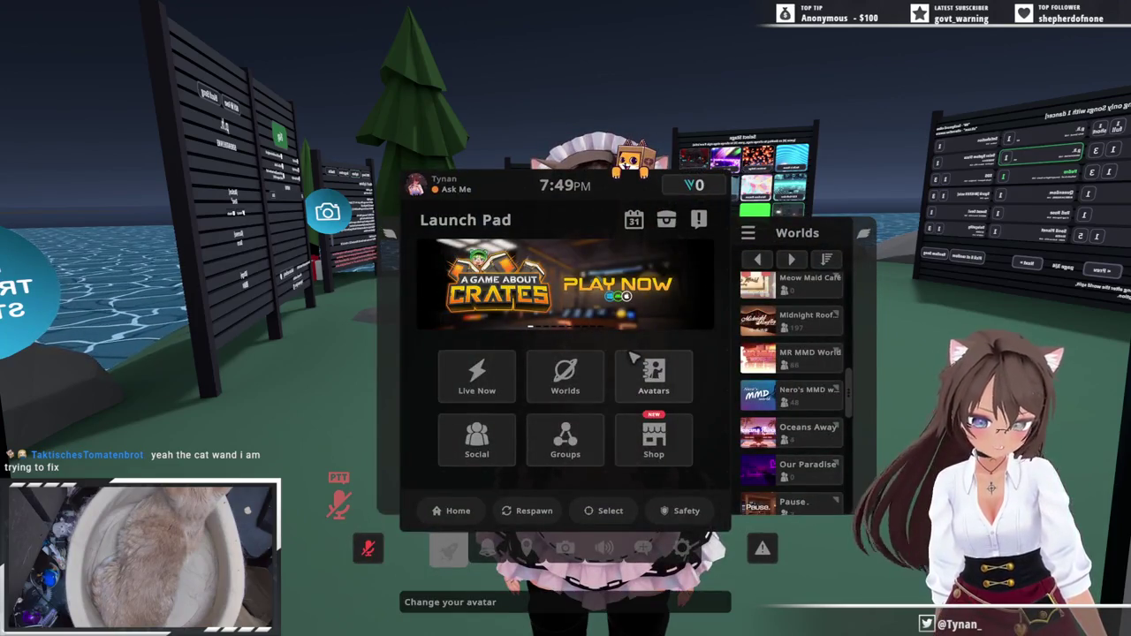
pyautogui.click(633, 357)
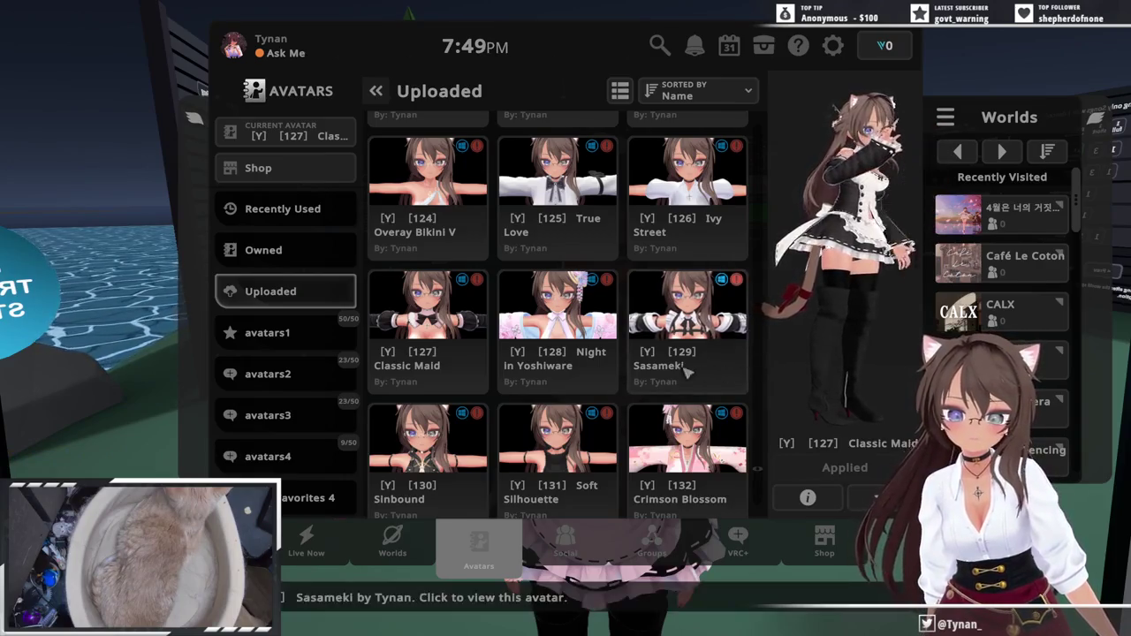
pyautogui.click(606, 322)
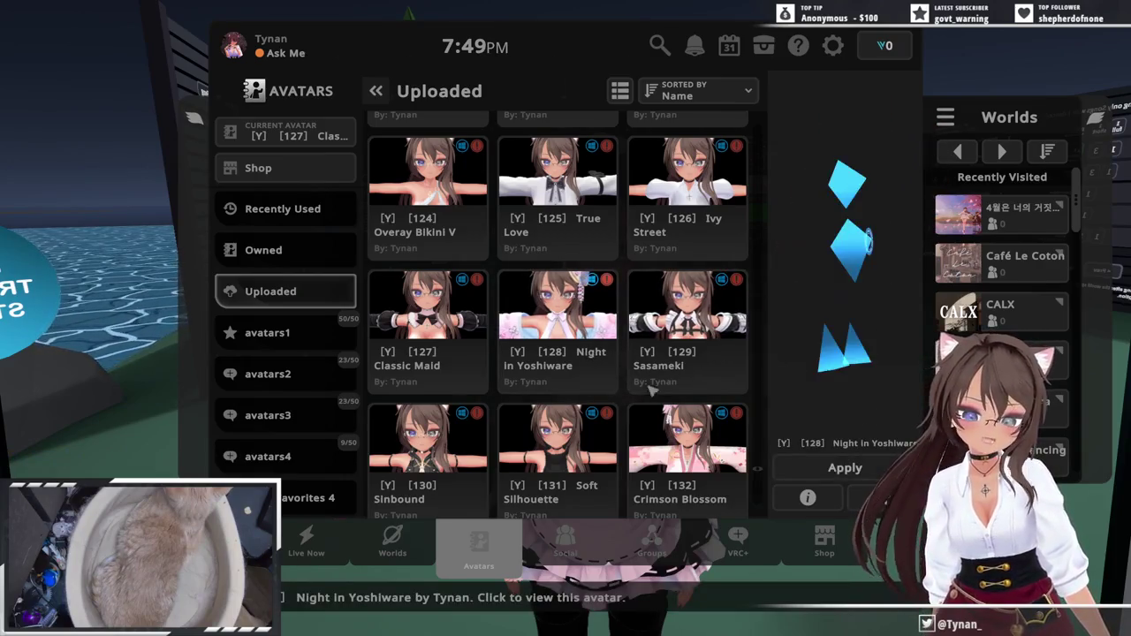
pyautogui.click(802, 466)
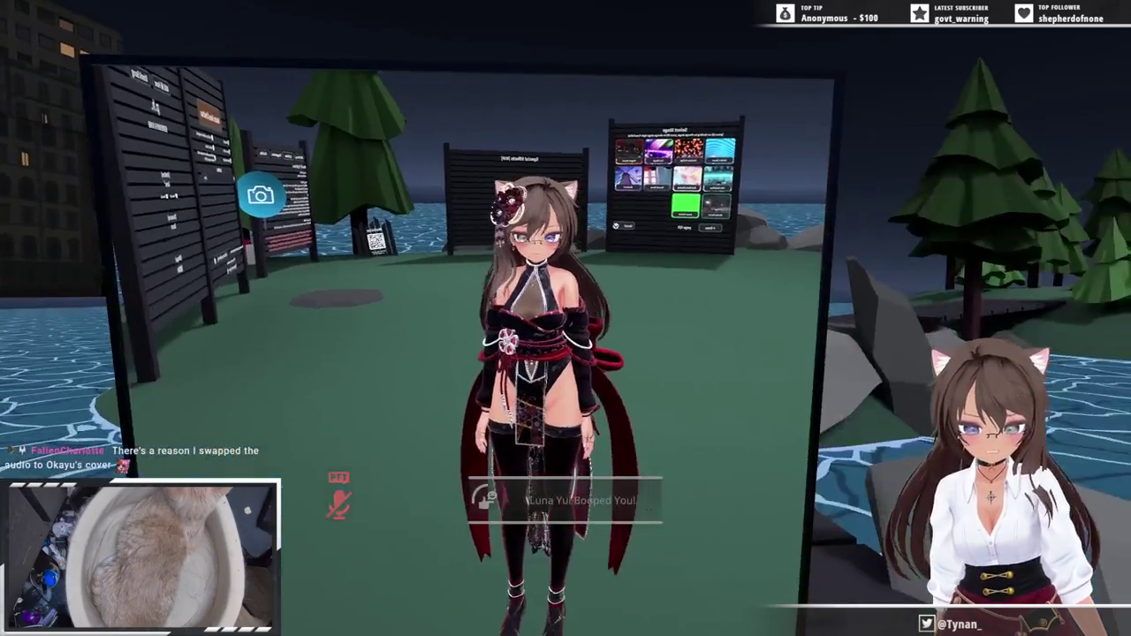
pyautogui.press('Escape')
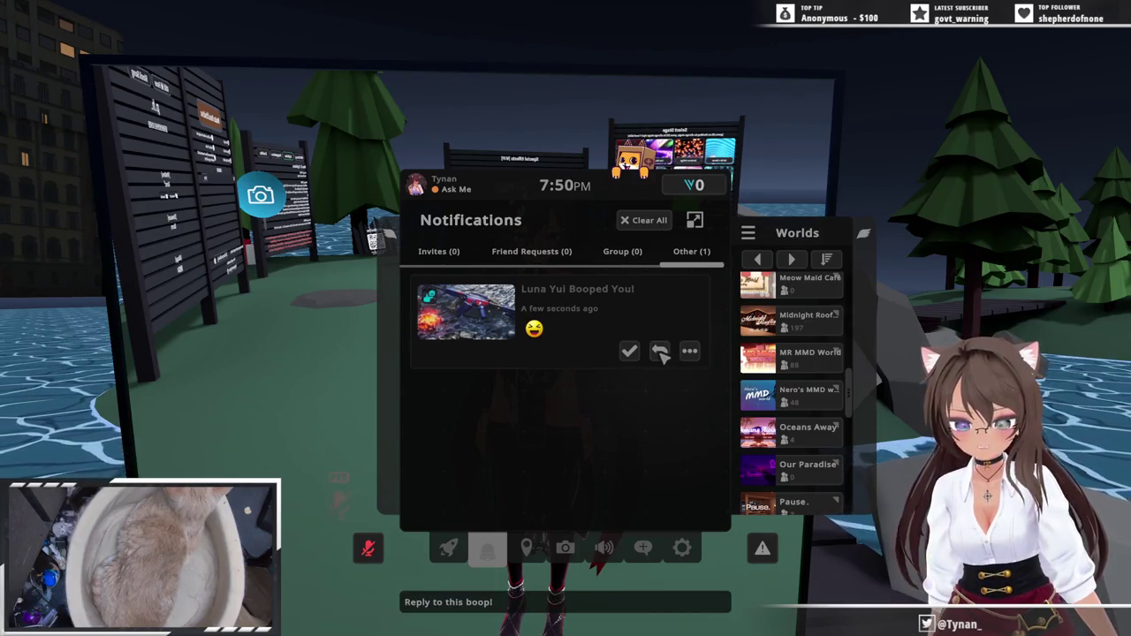
# - Reply to the received boop with a 'Boo!' emoji and close the menu
pyautogui.click(659, 351)
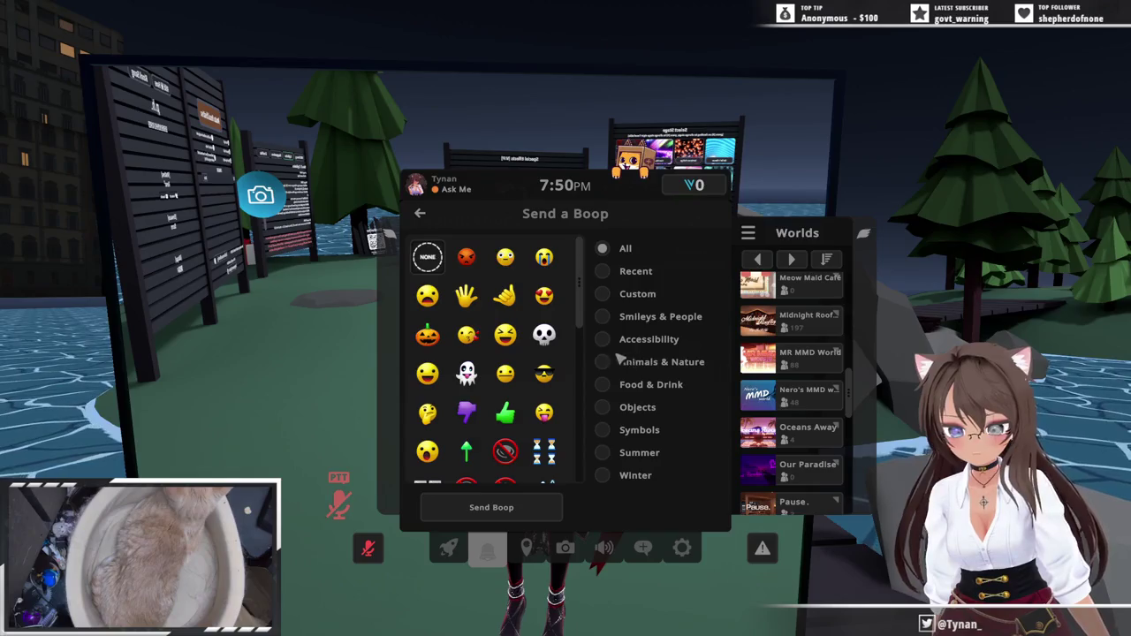
pyautogui.scroll(-5, 547, 353)
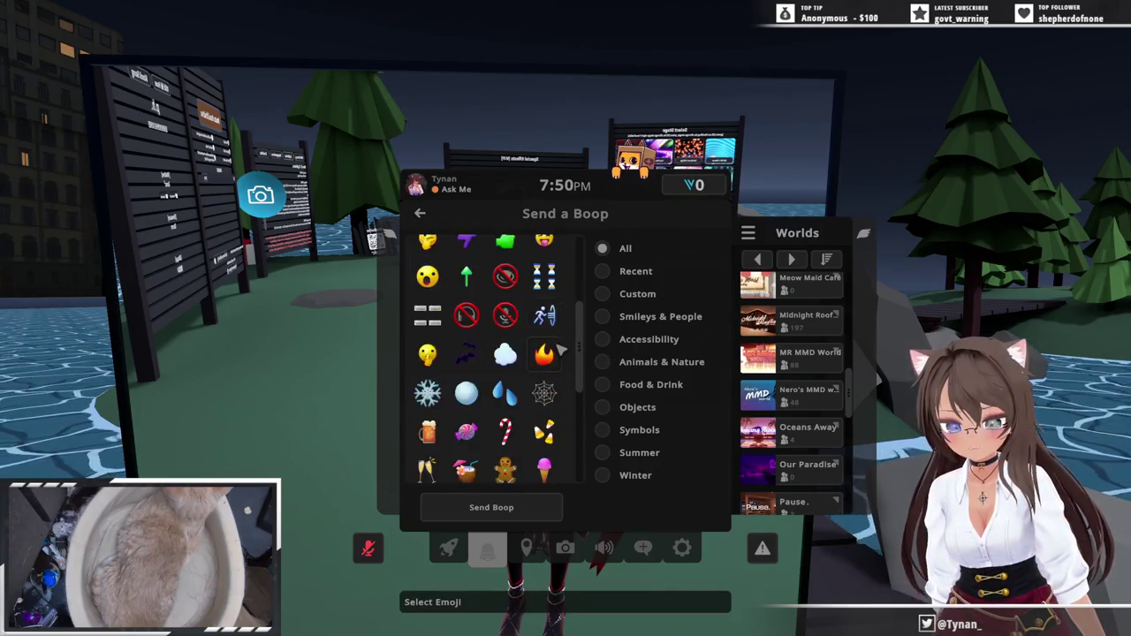
pyautogui.scroll(-5, 560, 351)
pyautogui.scroll(-3, 568, 365)
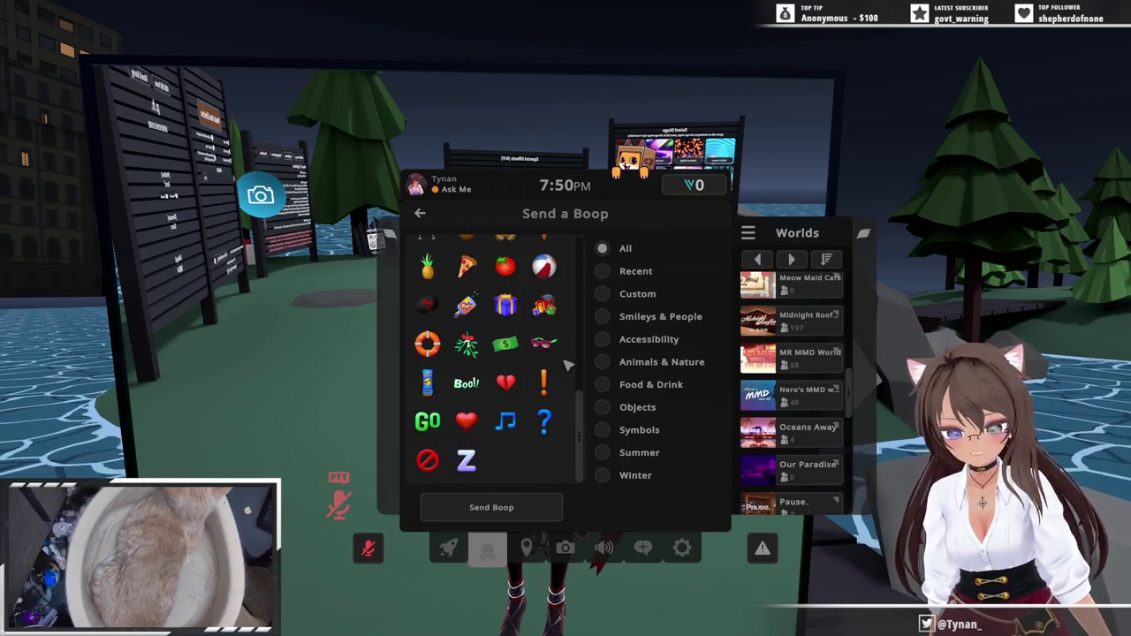
pyautogui.scroll(12, 569, 365)
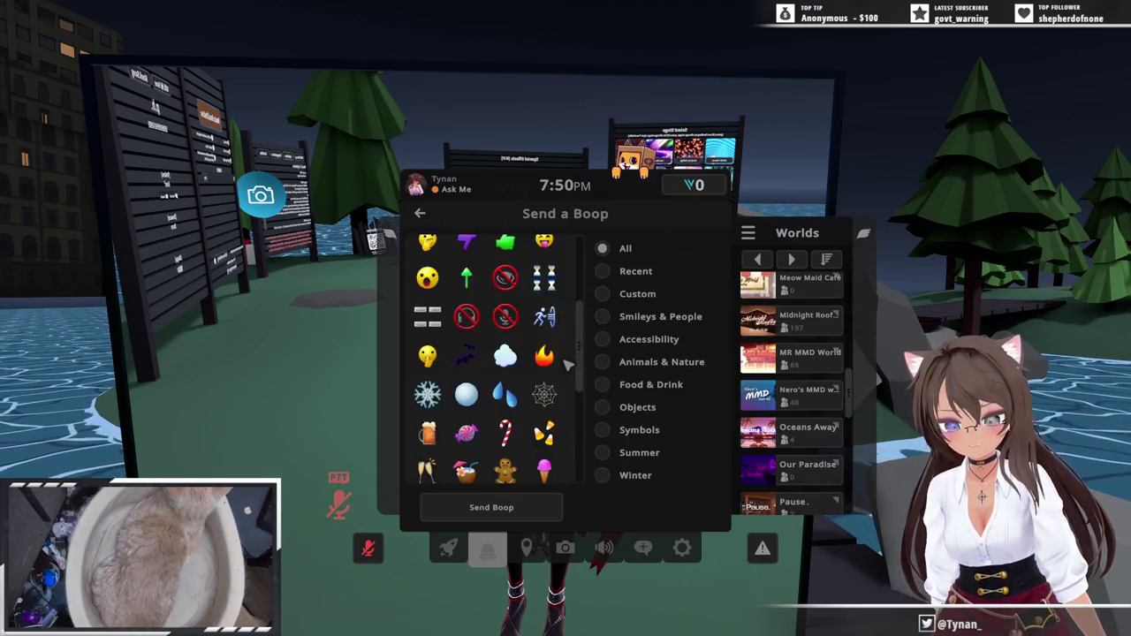
pyautogui.scroll(3, 572, 363)
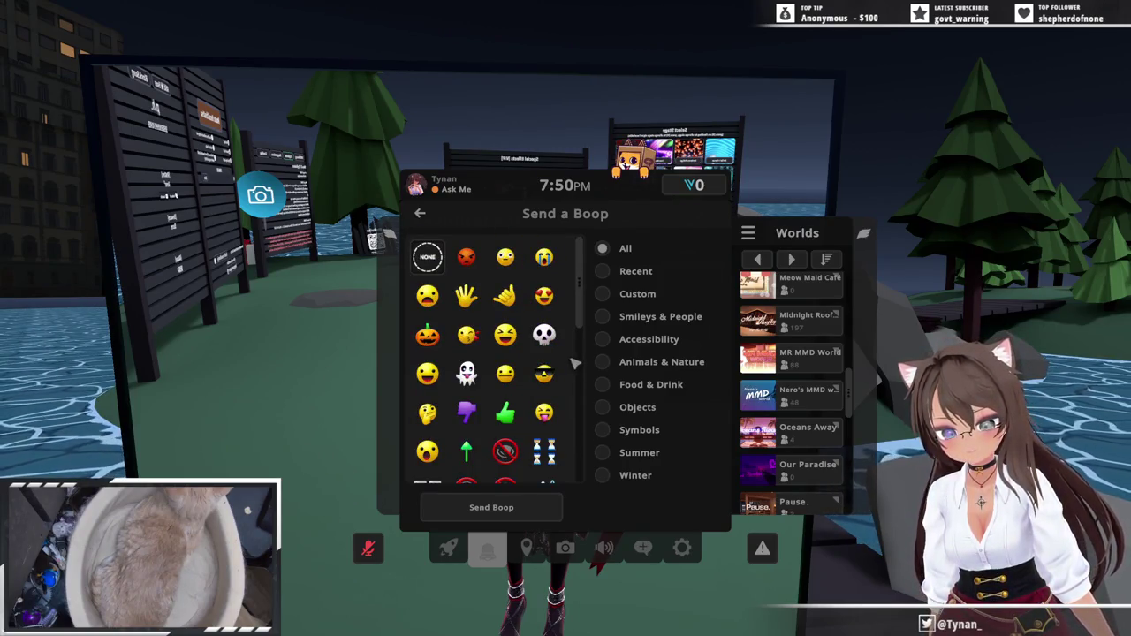
pyautogui.scroll(-1, 576, 364)
pyautogui.scroll(-1, 575, 363)
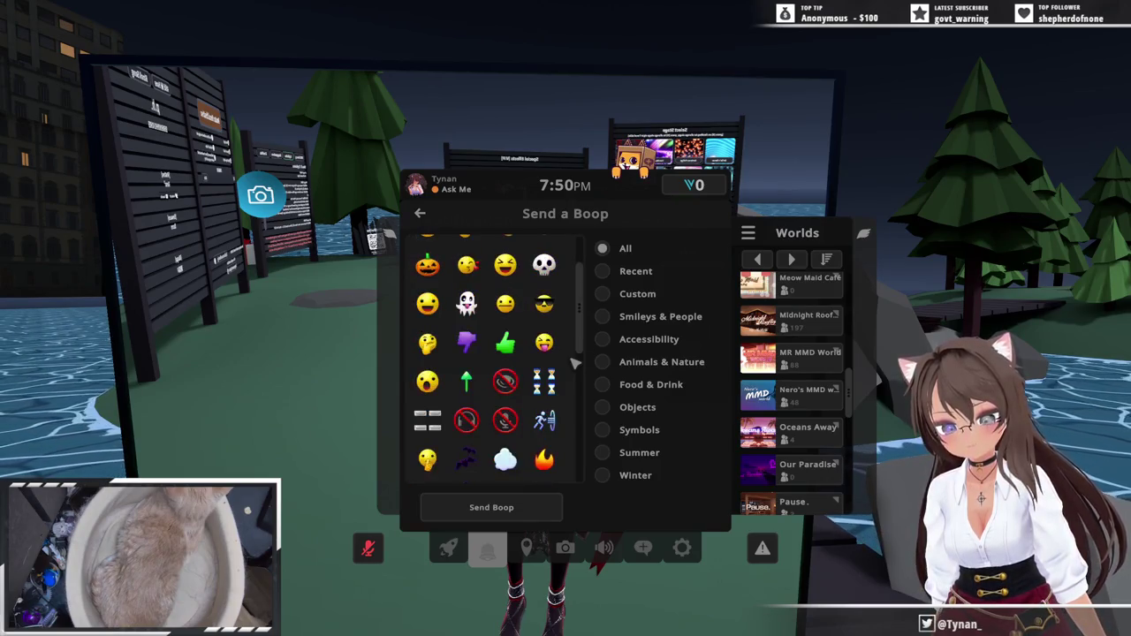
pyautogui.scroll(-1, 575, 363)
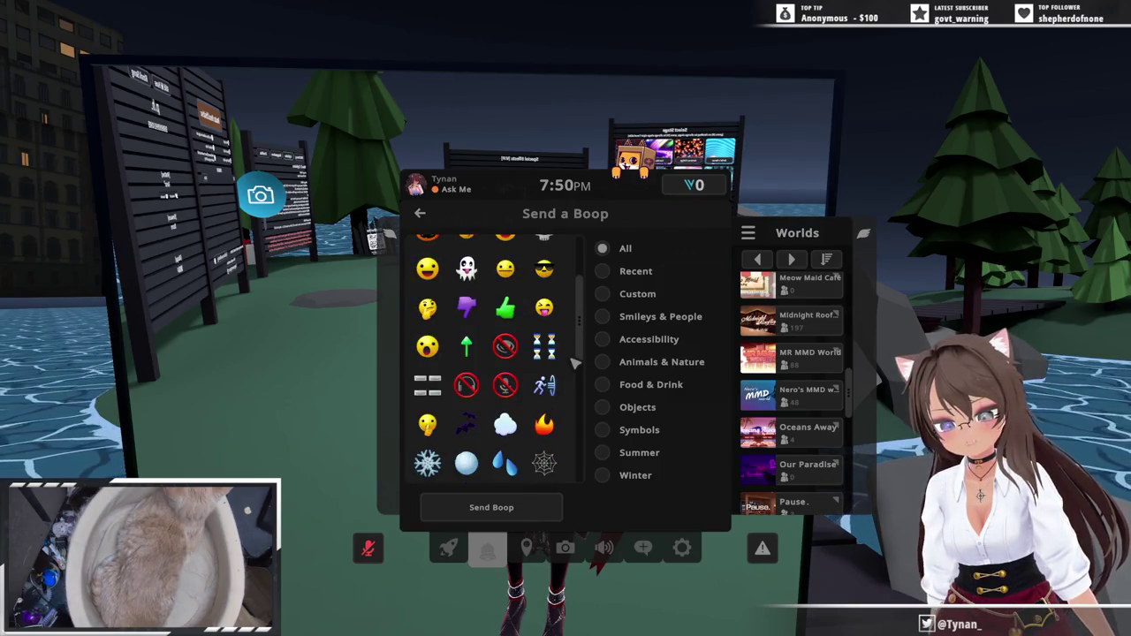
pyautogui.scroll(-5, 575, 363)
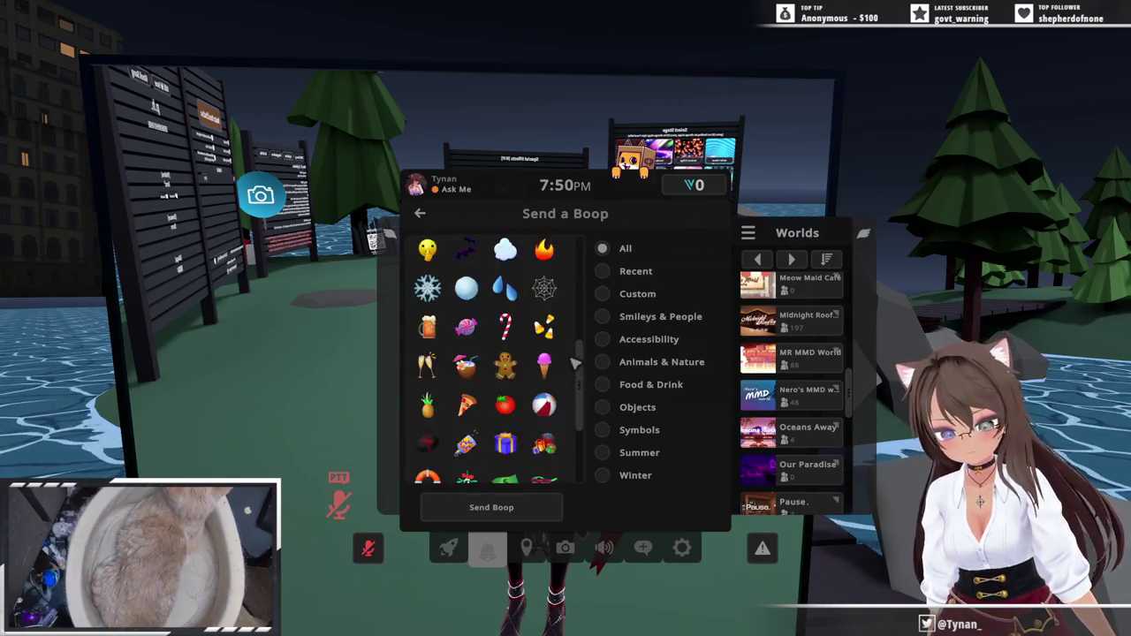
pyautogui.scroll(-1, 575, 363)
pyautogui.scroll(-1, 575, 363)
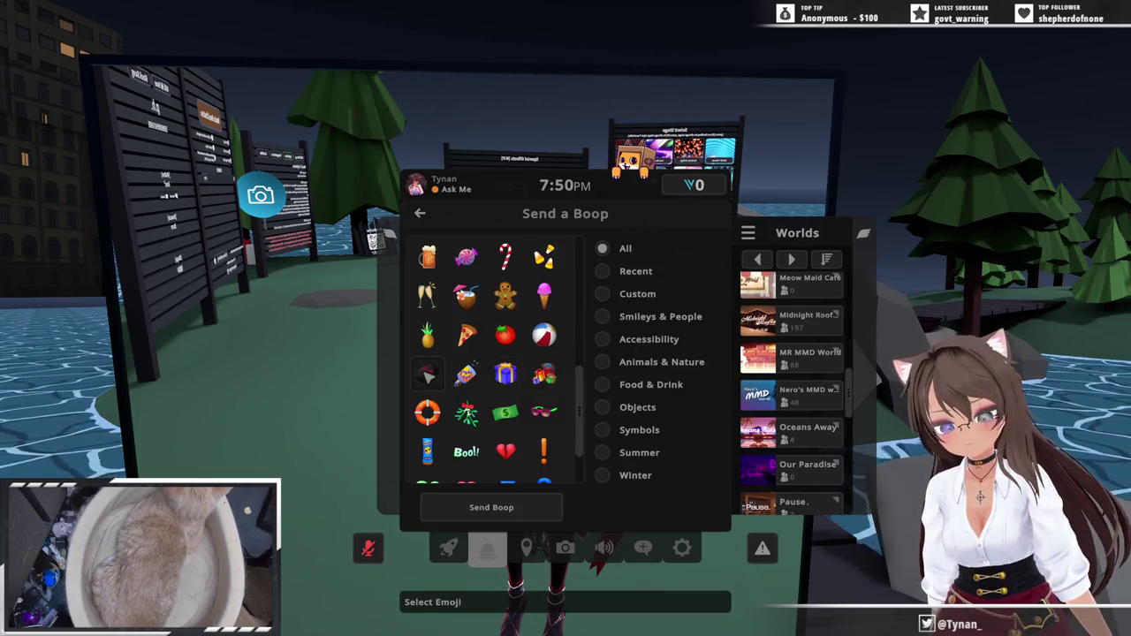
pyautogui.scroll(-1, 426, 387)
pyautogui.scroll(-1, 429, 396)
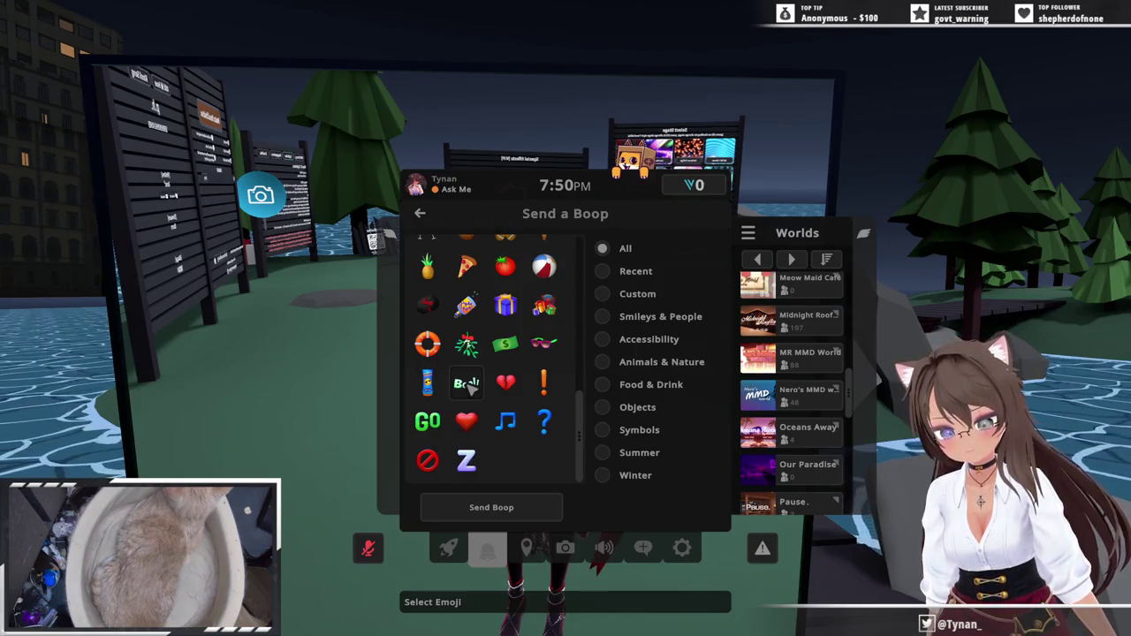
pyautogui.click(539, 505)
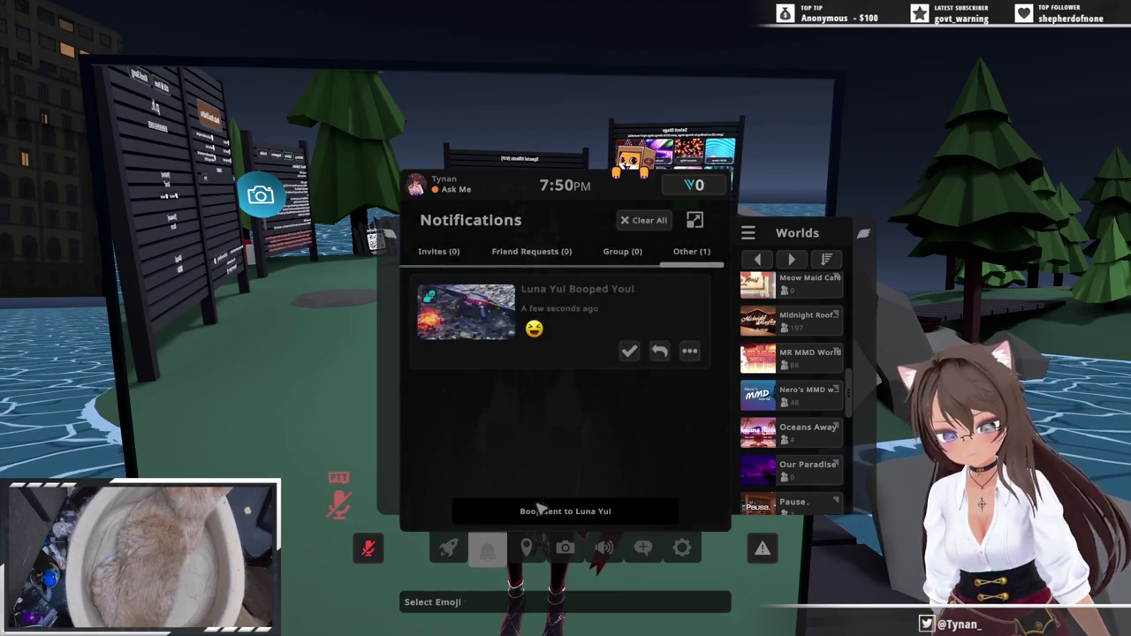
pyautogui.press('Escape')
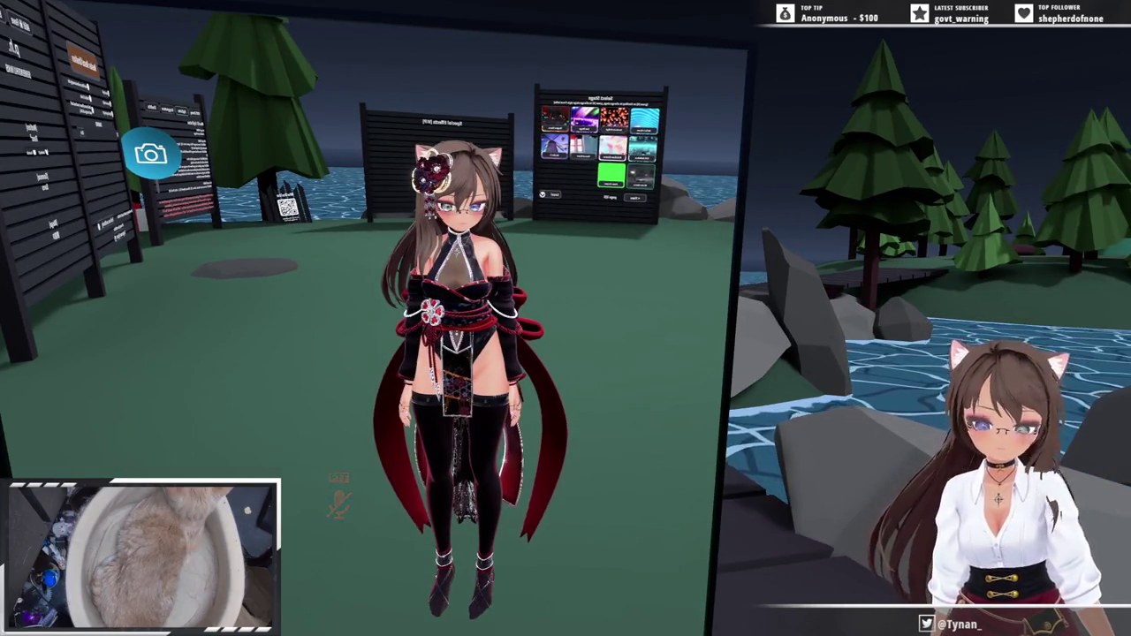
# - In the Action Menu outfit wheel, go past Black & White to the pink-white Cotton Candy variant
pyautogui.press('r')
pyautogui.click(707, 469)
pyautogui.click(698, 459)
pyautogui.click(636, 430)
pyautogui.click(649, 442)
pyautogui.click(661, 433)
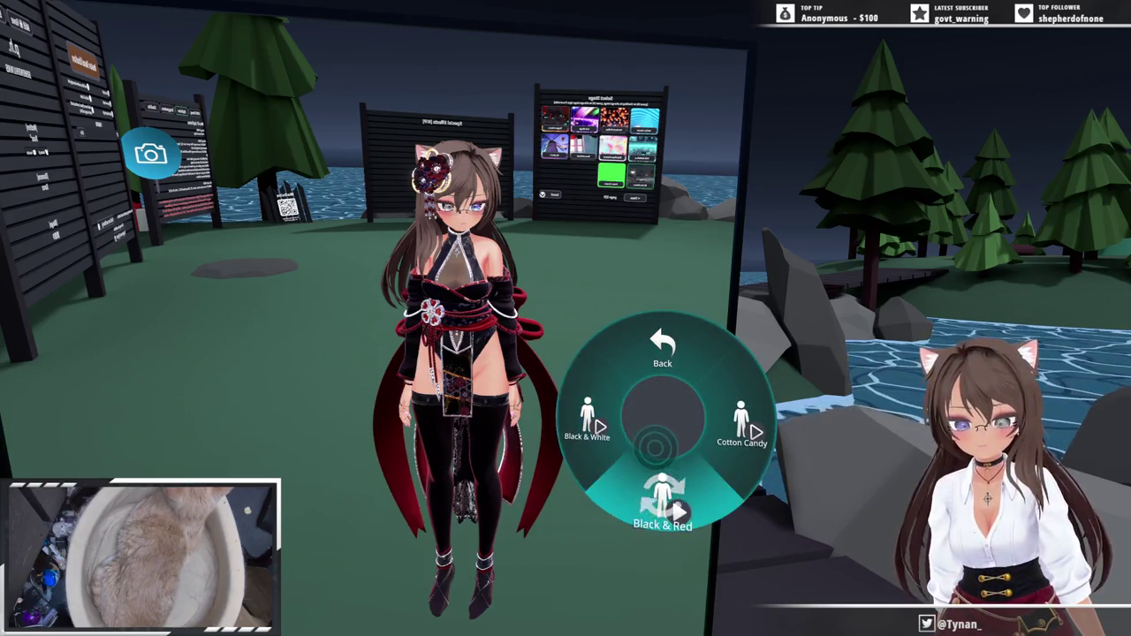
pyautogui.click(654, 448)
pyautogui.click(638, 414)
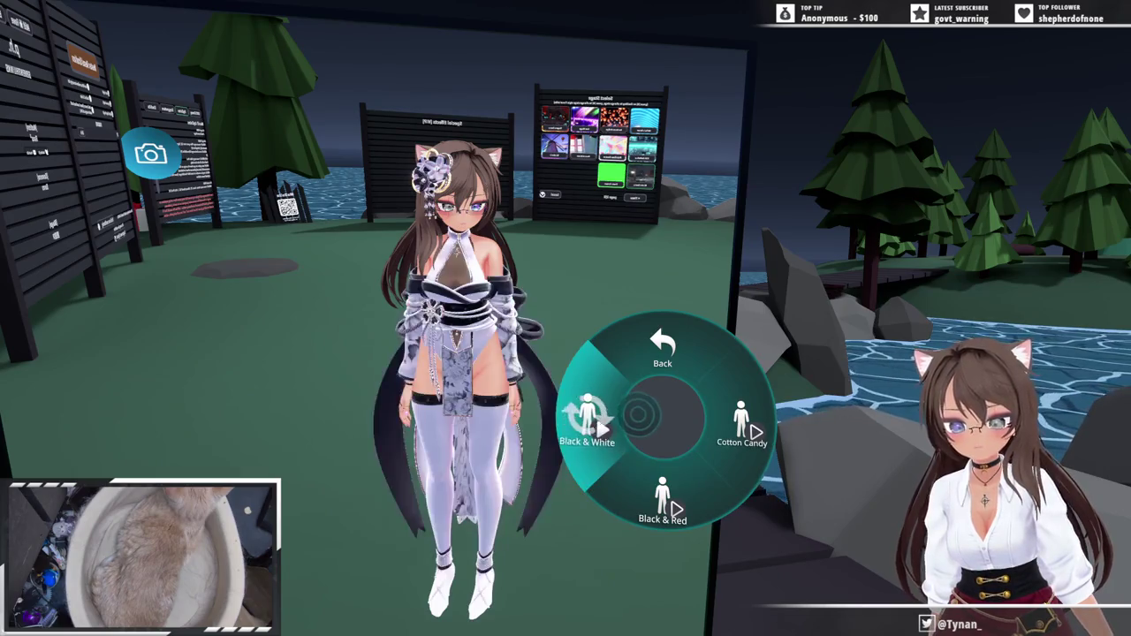
pyautogui.click(694, 422)
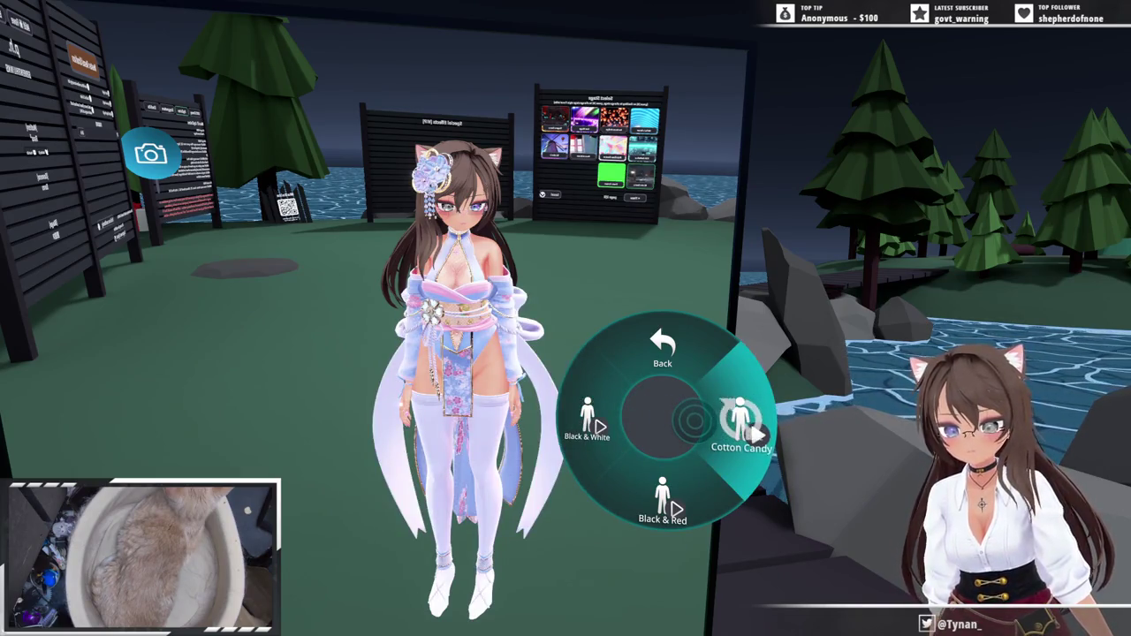
pyautogui.click(694, 422)
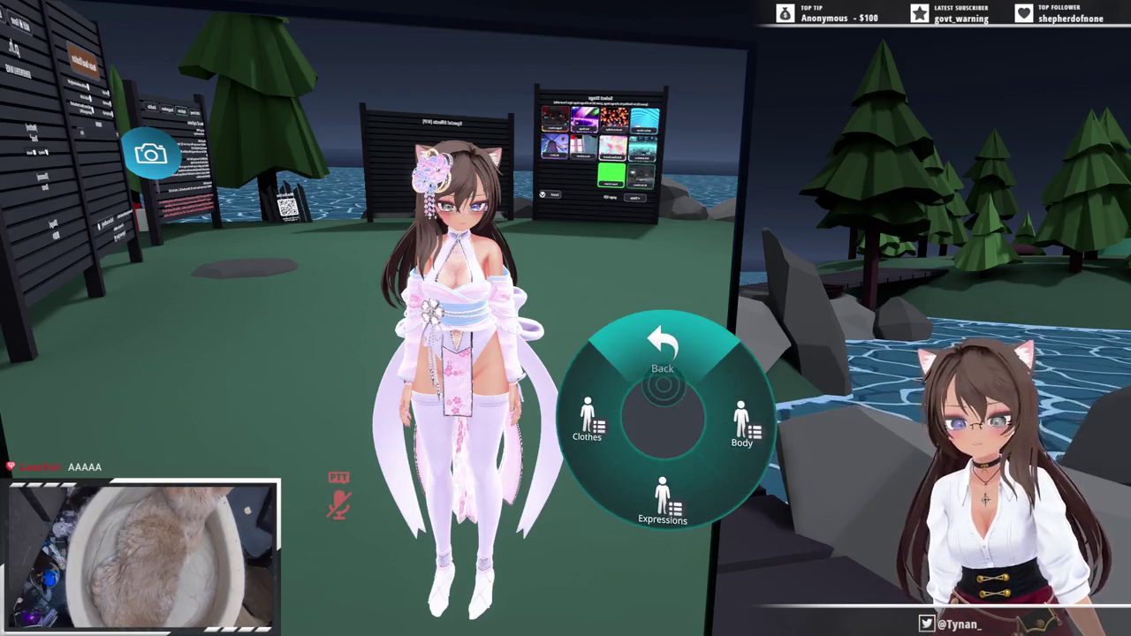
pyautogui.press('r')
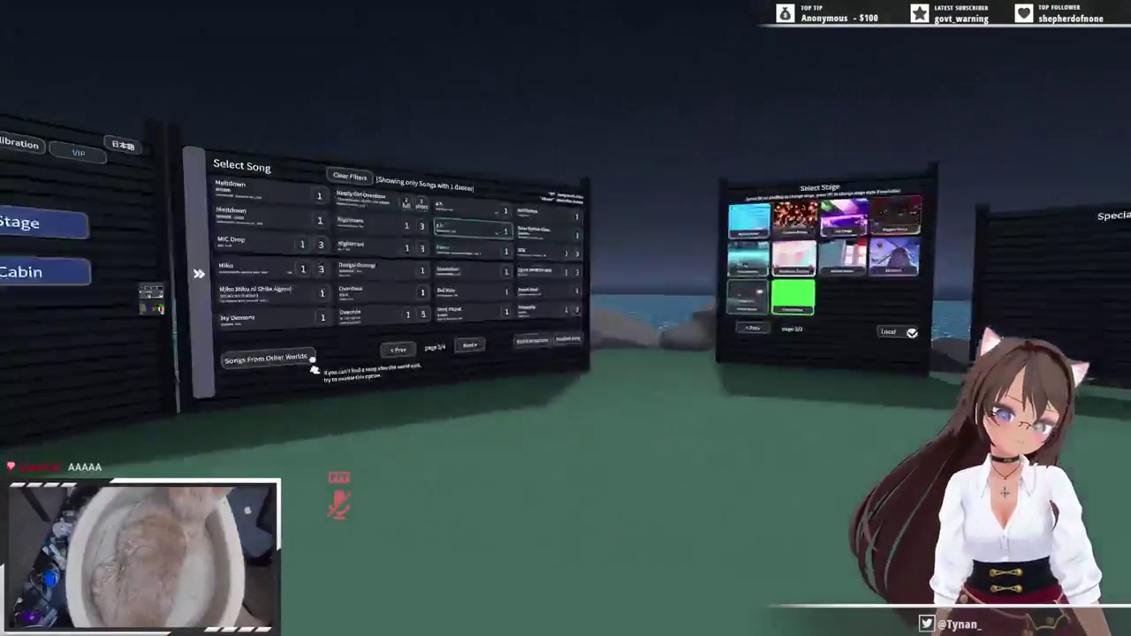
# - Walk past the Select Stage board to stand squarely in front of the Select Song board
pyautogui.press('w')
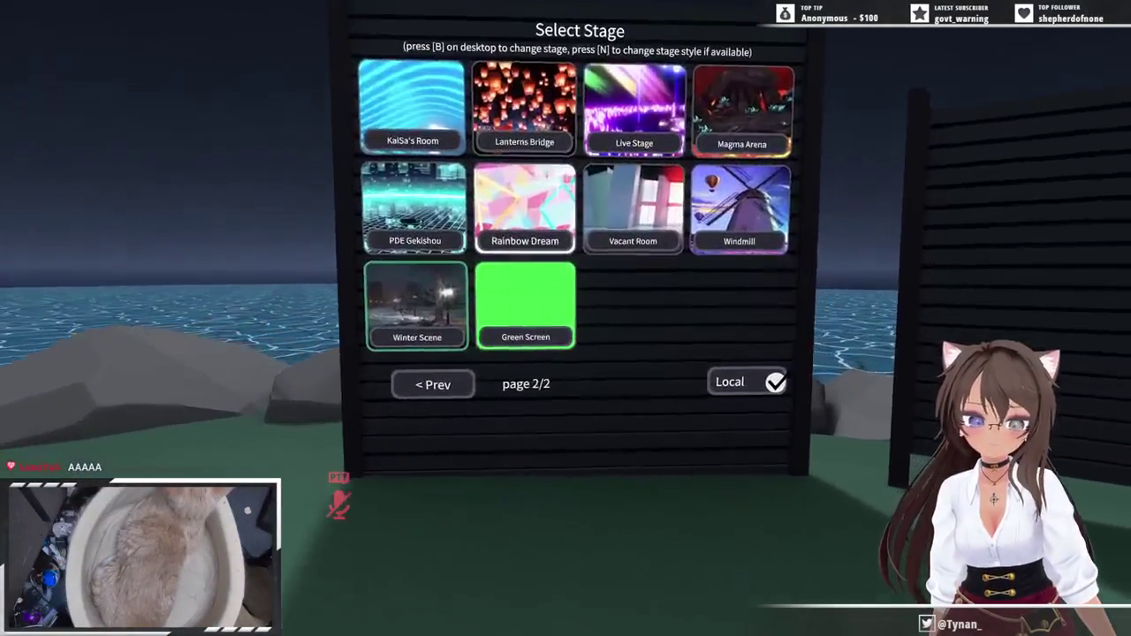
pyautogui.press('w')
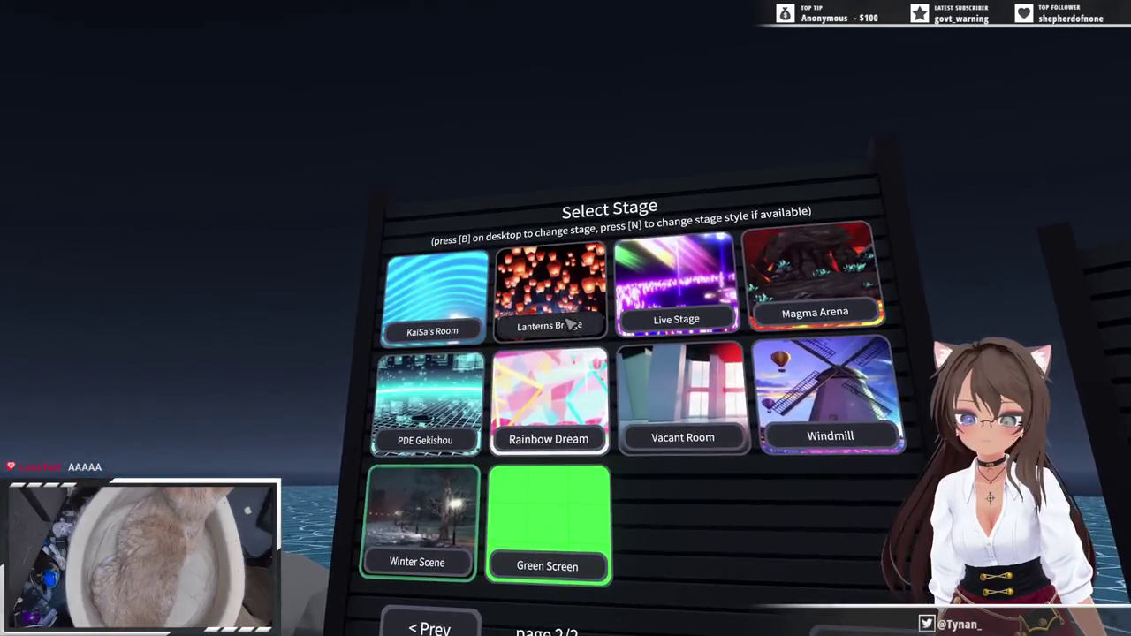
pyautogui.press('w')
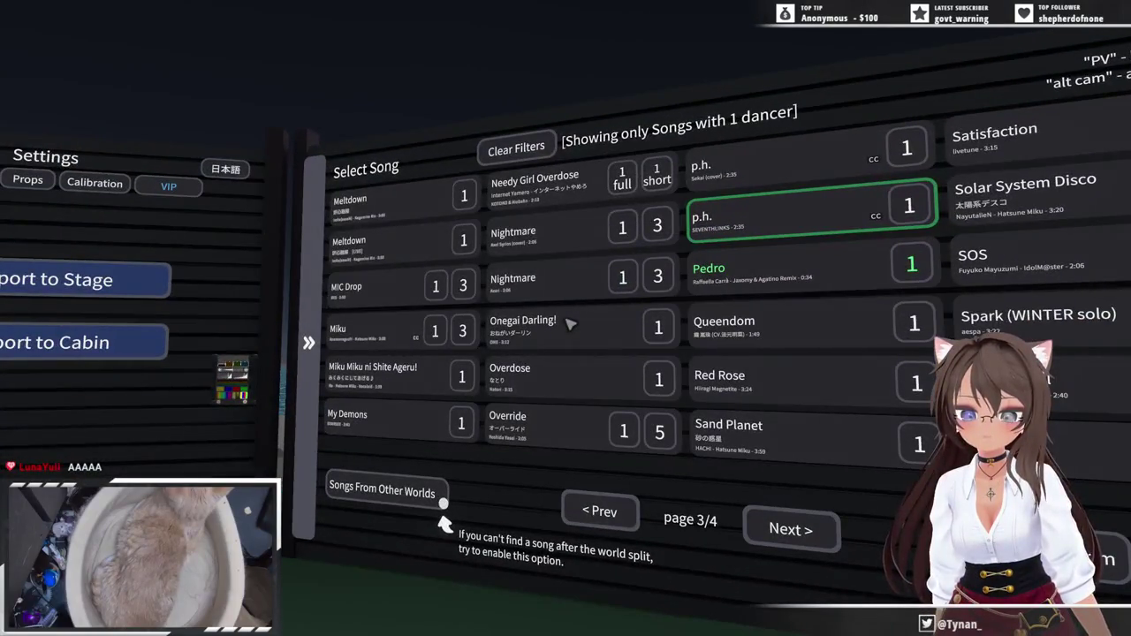
pyautogui.press('w')
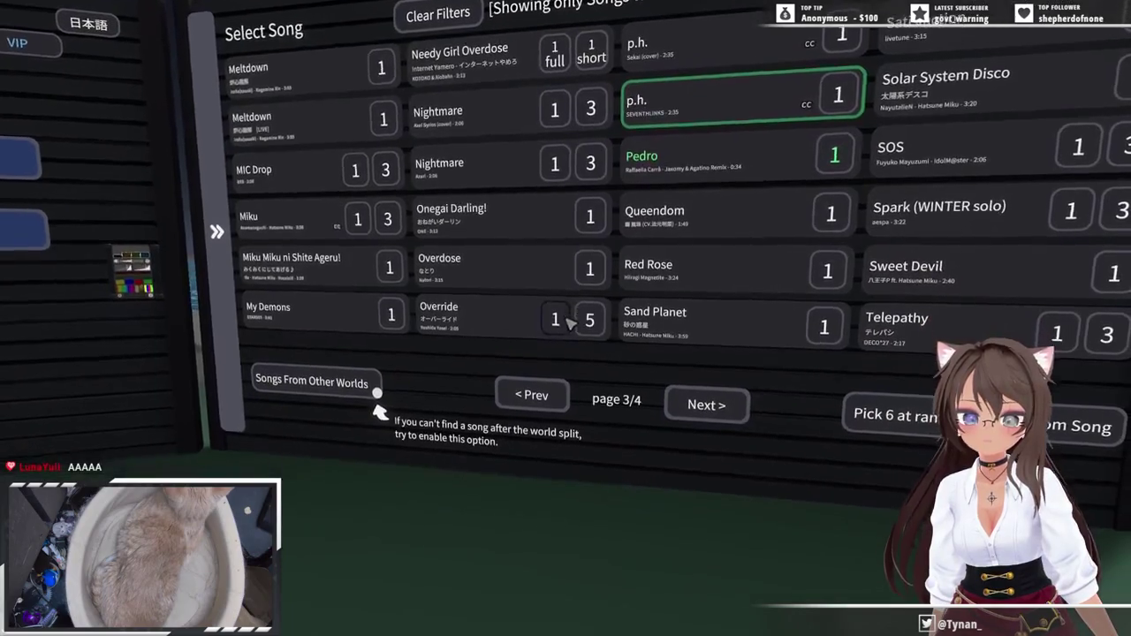
pyautogui.press('d')
pyautogui.press('w')
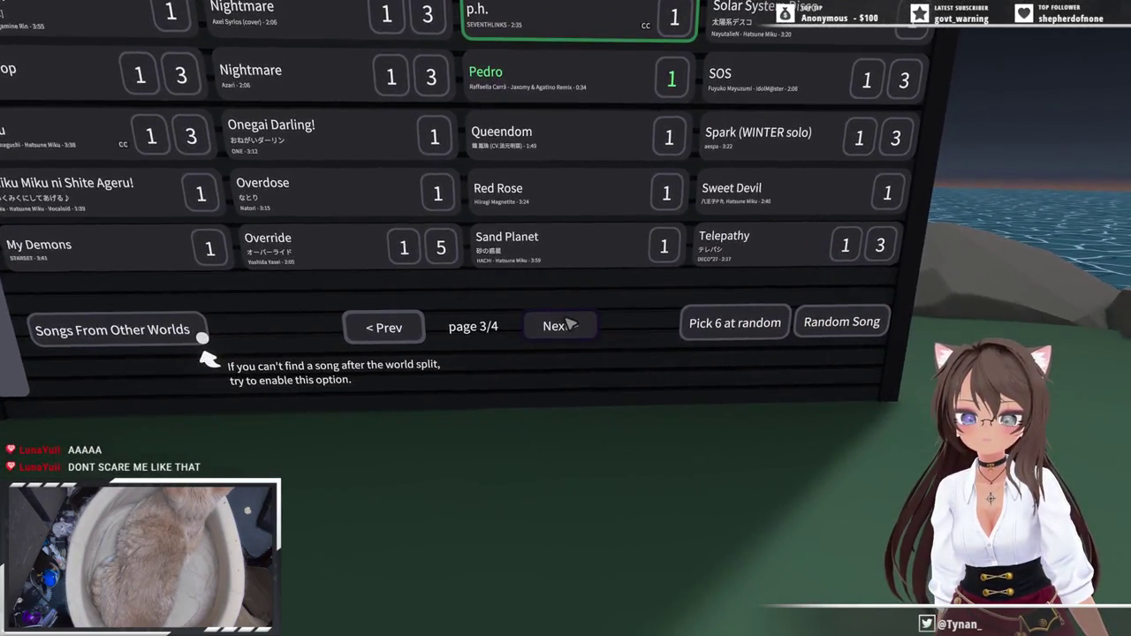
# - Page the song list to page 2/4 and select Gokuraku Judo
pyautogui.click(569, 325)
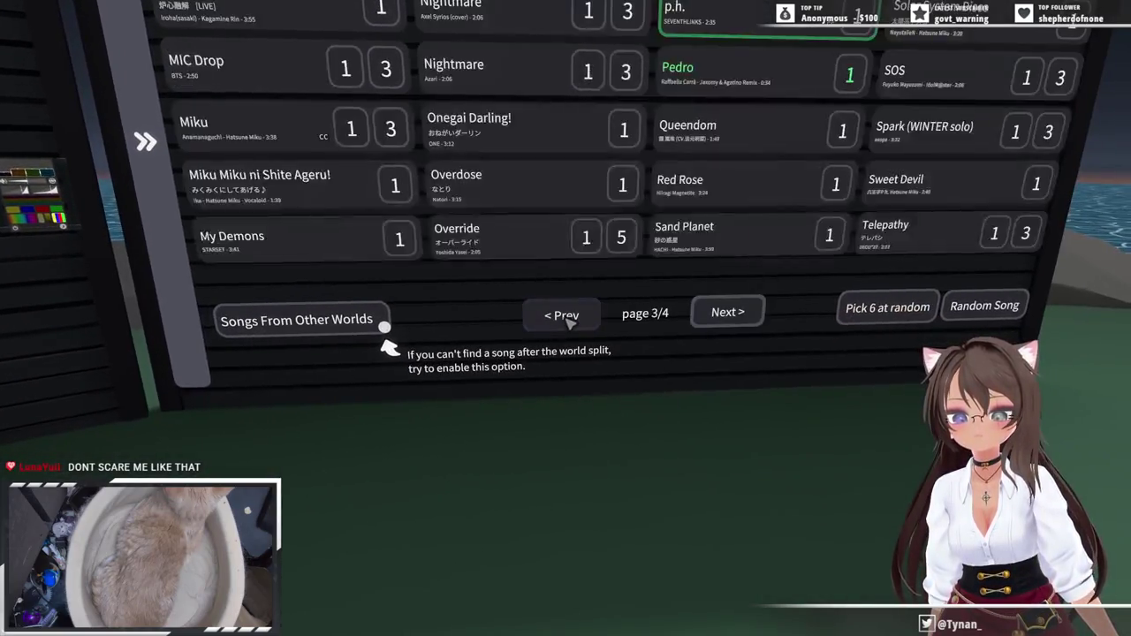
pyautogui.click(568, 323)
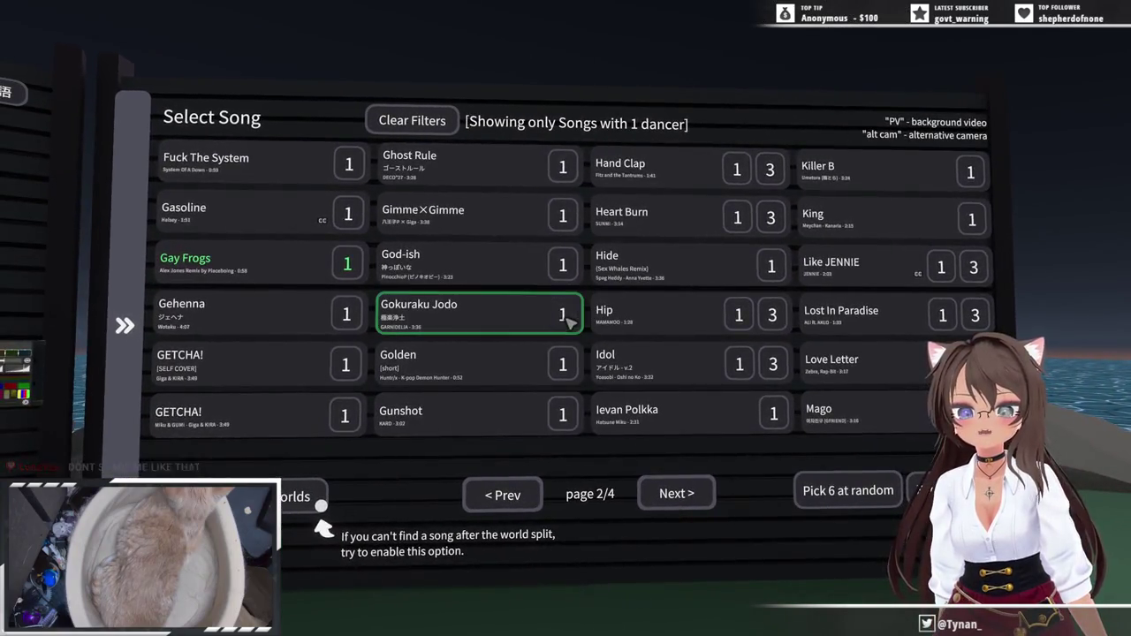
pyautogui.click(567, 320)
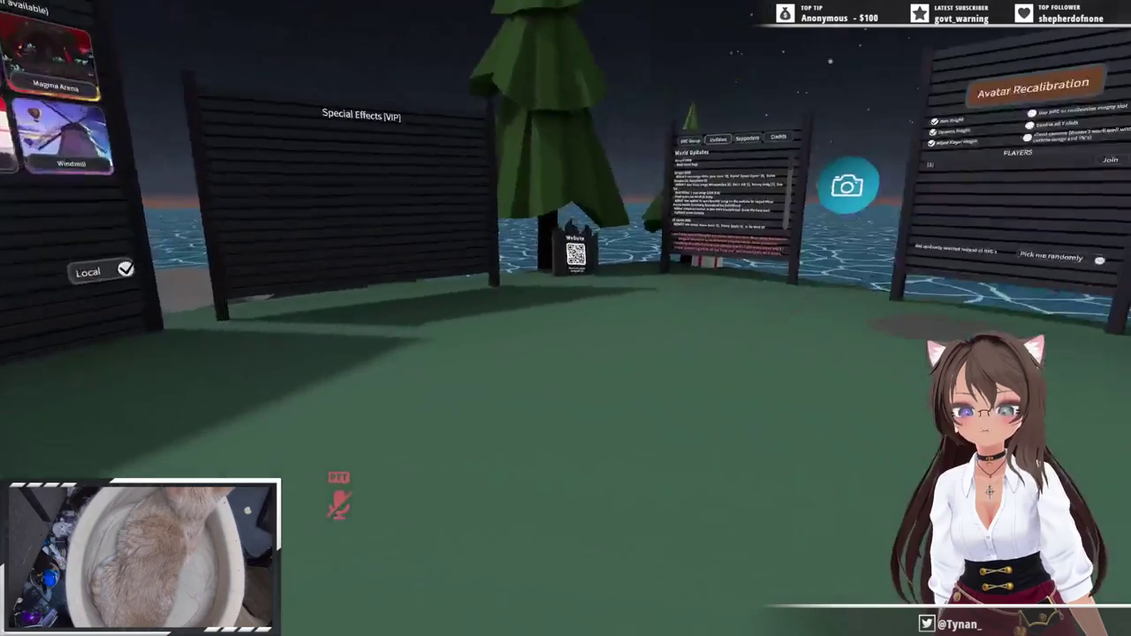
# - Step onto the player pad, minimize the VNyan window, and press Play to start Gokuraku Judo
pyautogui.press('w')
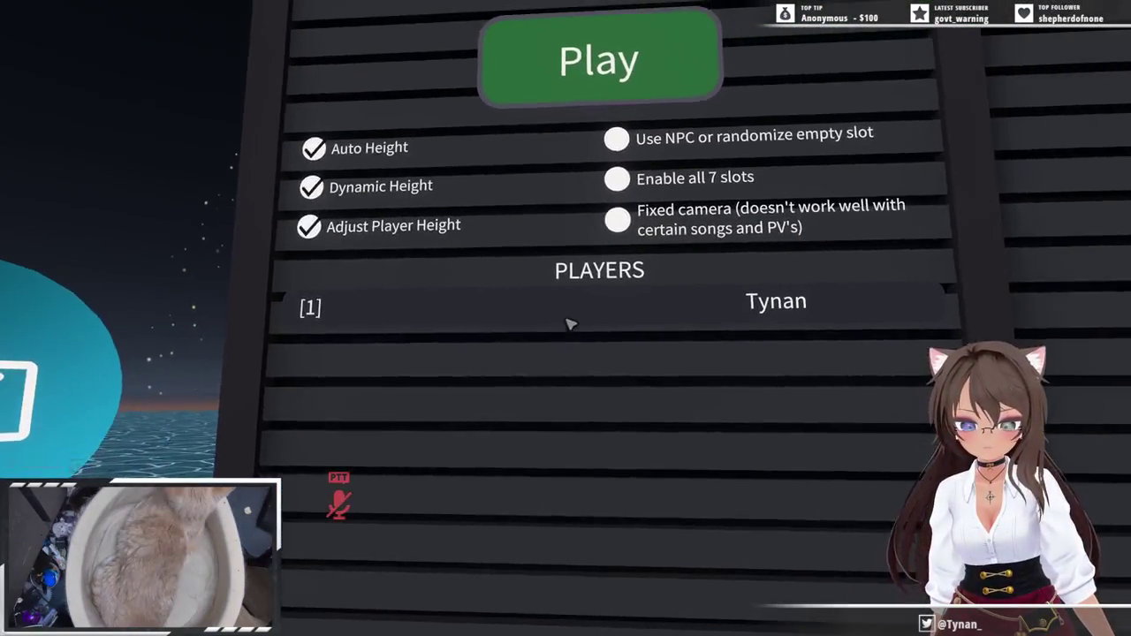
pyautogui.press('super')
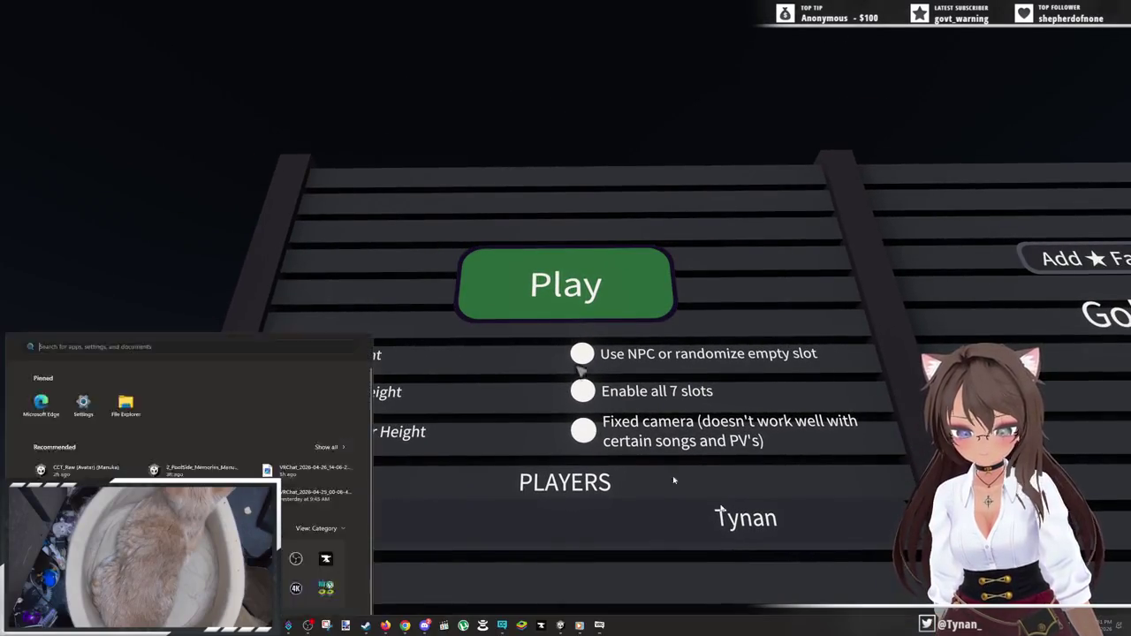
pyautogui.press('Escape')
pyautogui.press('Escape')
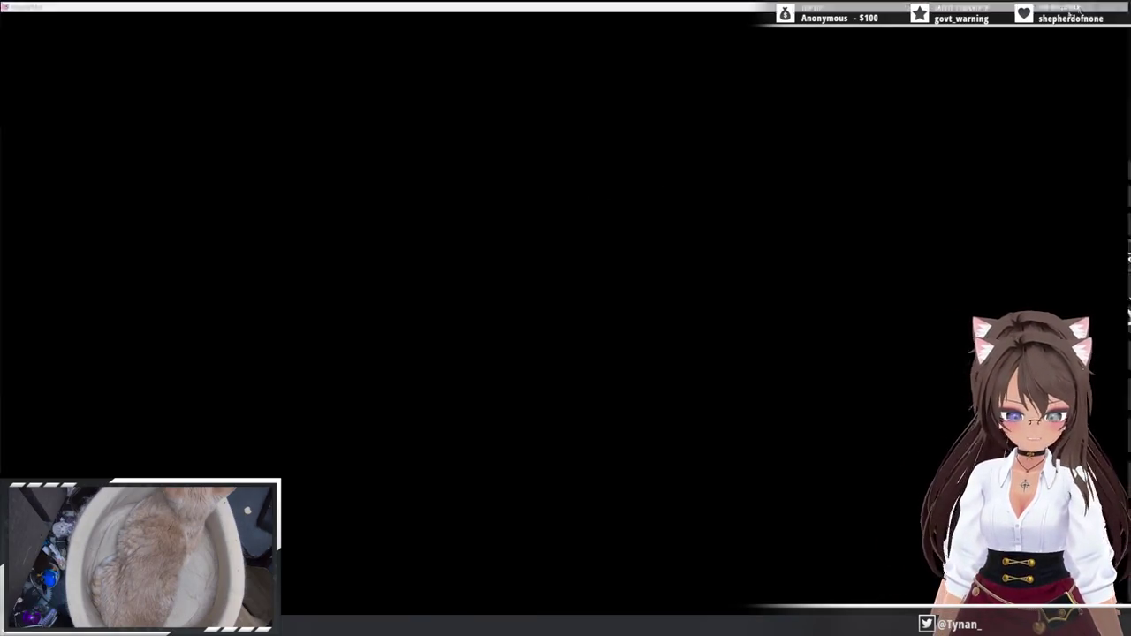
pyautogui.click(1079, 7)
pyautogui.press('Escape')
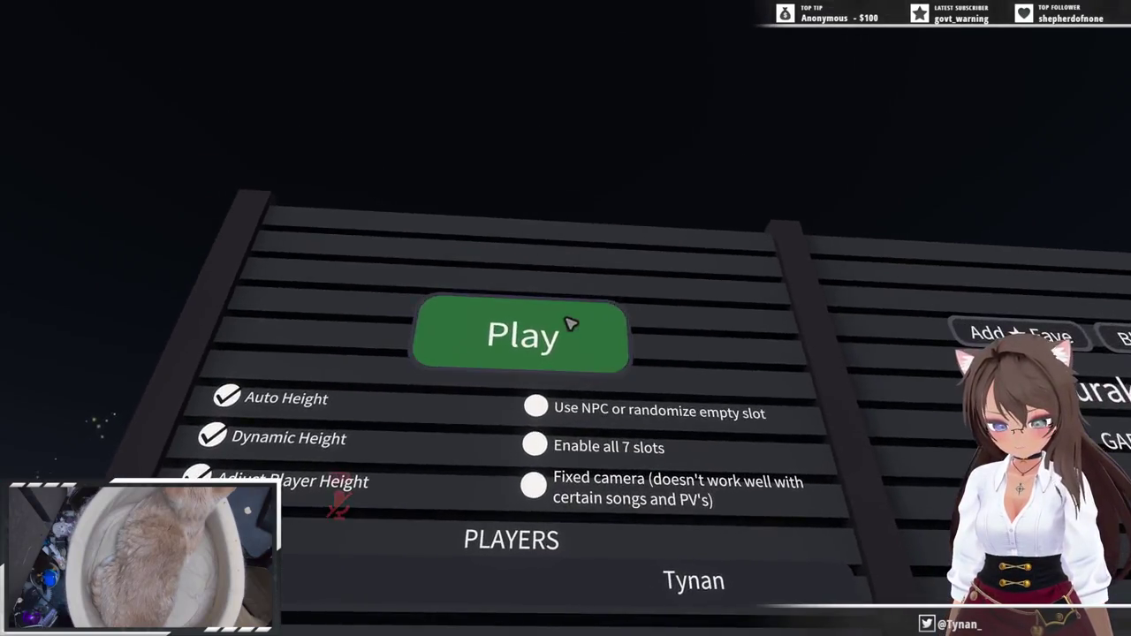
pyautogui.click(566, 320)
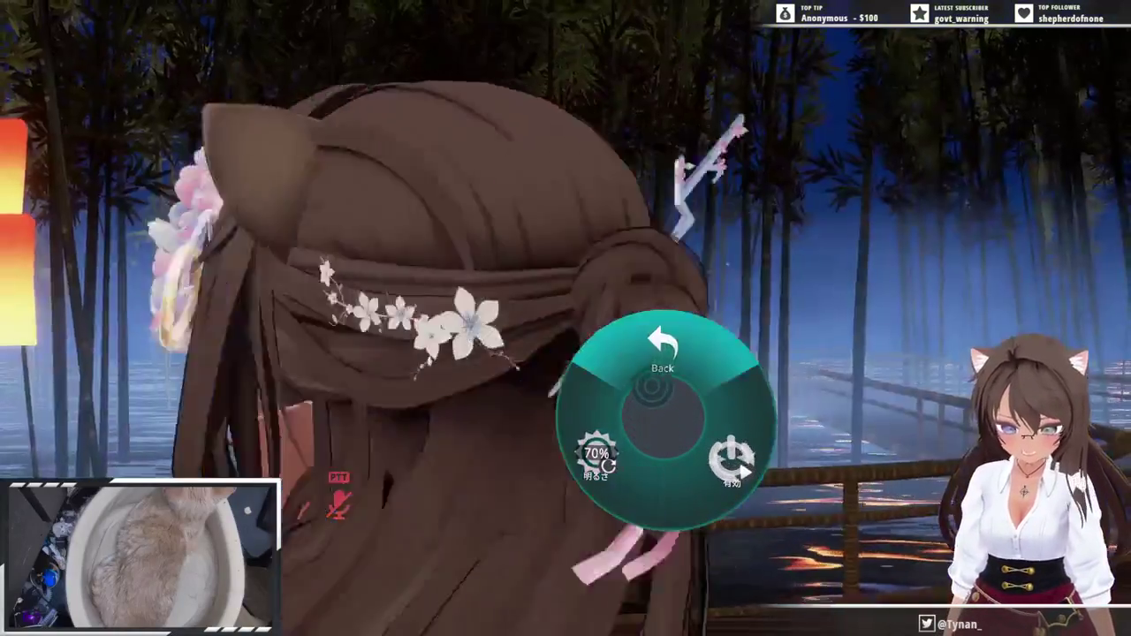
# - Return to the top level of the avatar's Action Menu while dancing
pyautogui.click(663, 364)
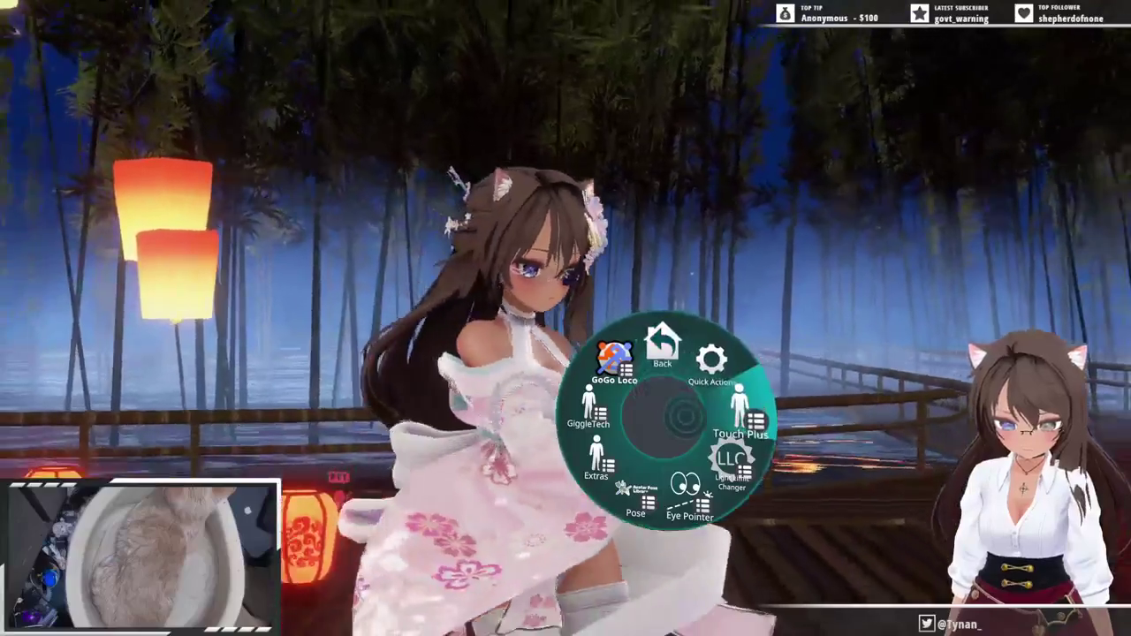